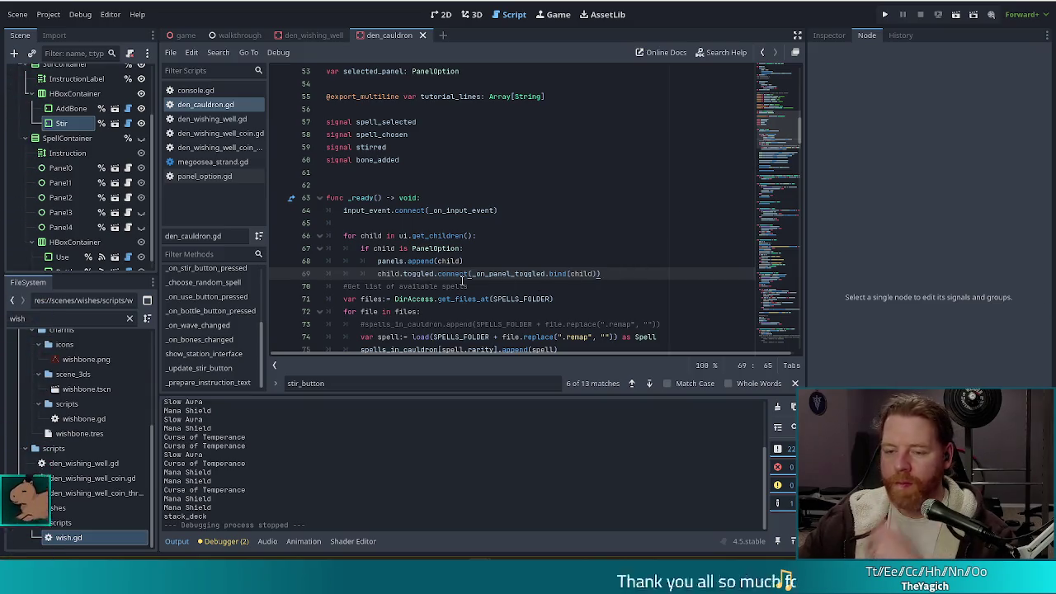
Step: Run the Bear Defence Situation project in a debug window to test the cauldron
click(884, 15)
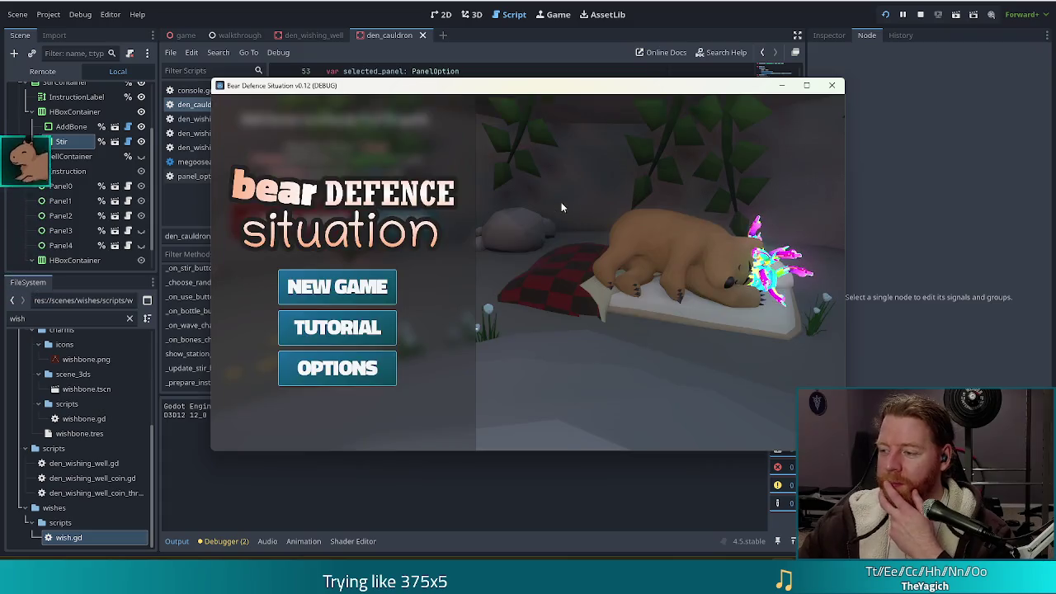
Step: Start a new game, load the test_kit from the console, and stir the cauldron
click(324, 285)
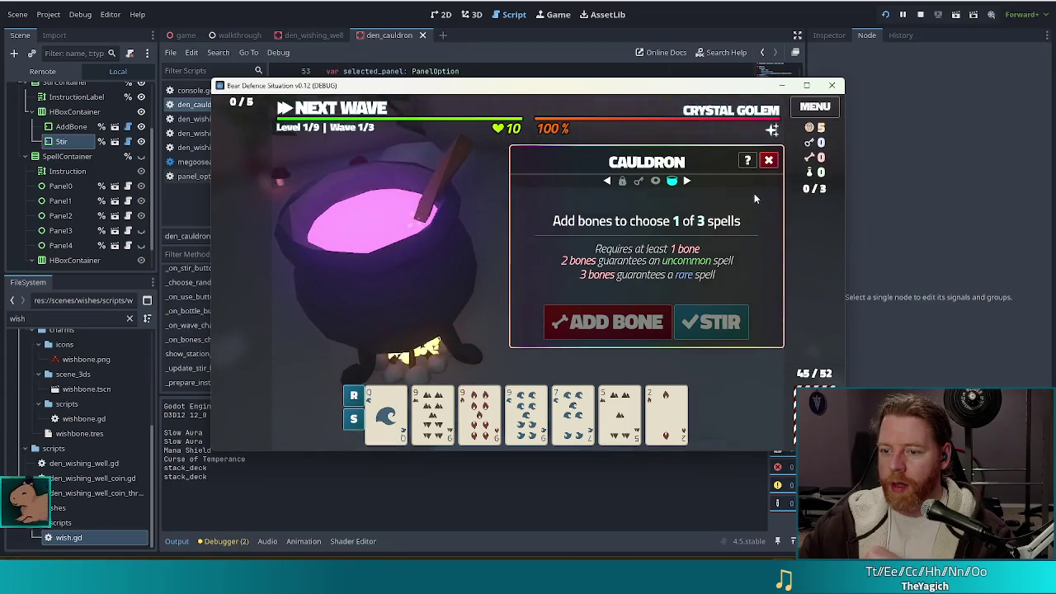
key(grave)
text(test_kit)
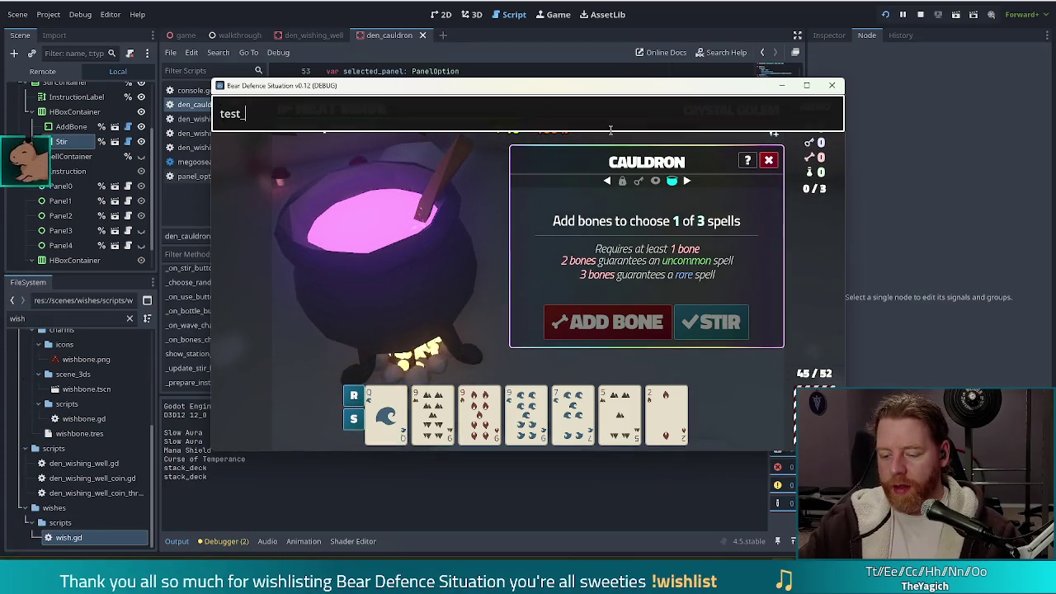
key(Return)
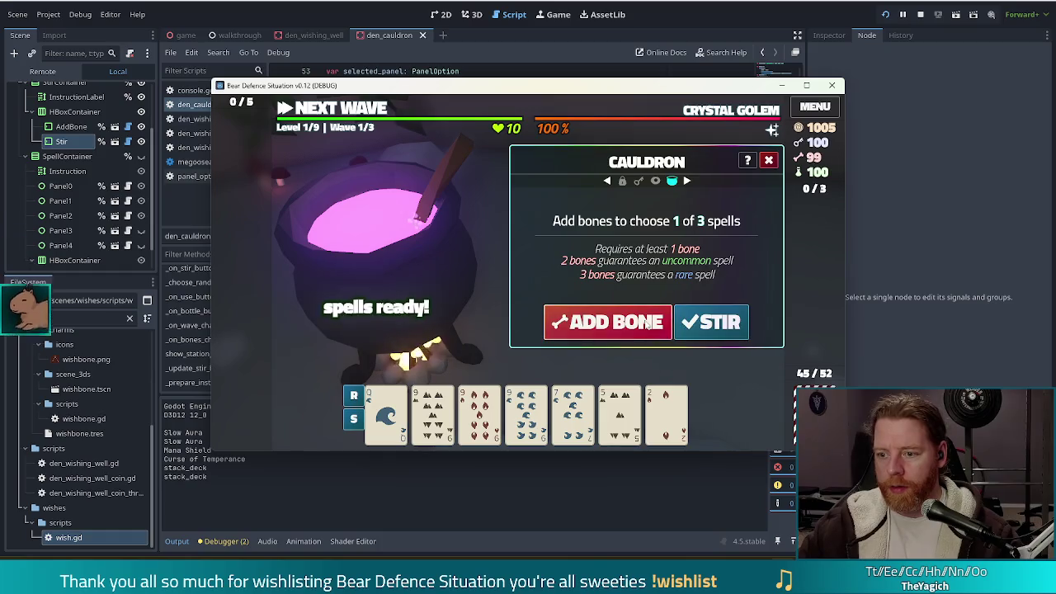
click(708, 320)
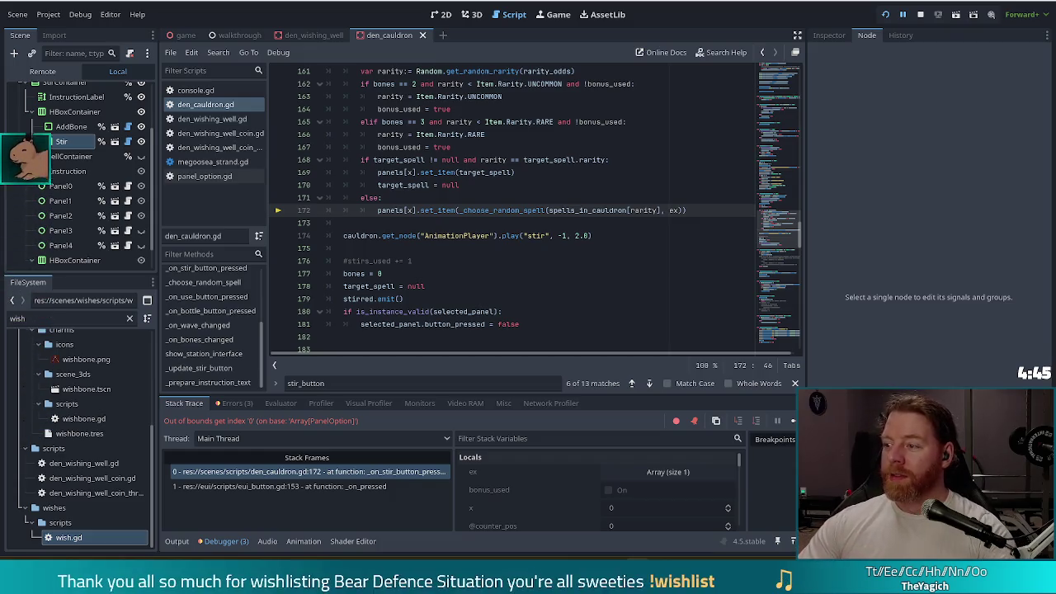
Step: Inspect line 172's failing set_item call, the Instruction node's signals, and the _ready panel loop
click(472, 210)
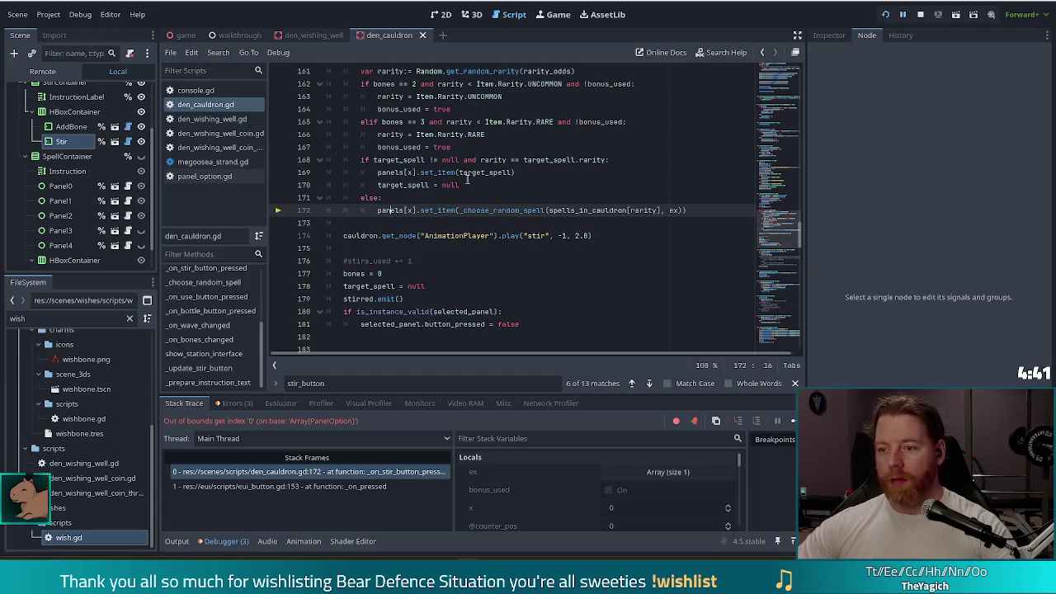
drag(777, 226, 777, 149)
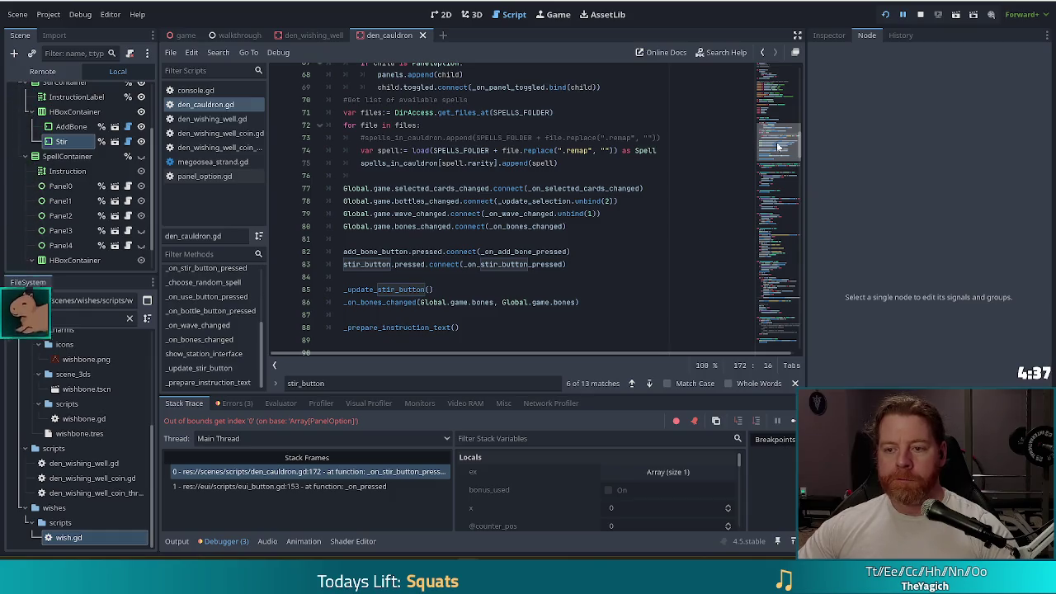
drag(777, 149, 777, 130)
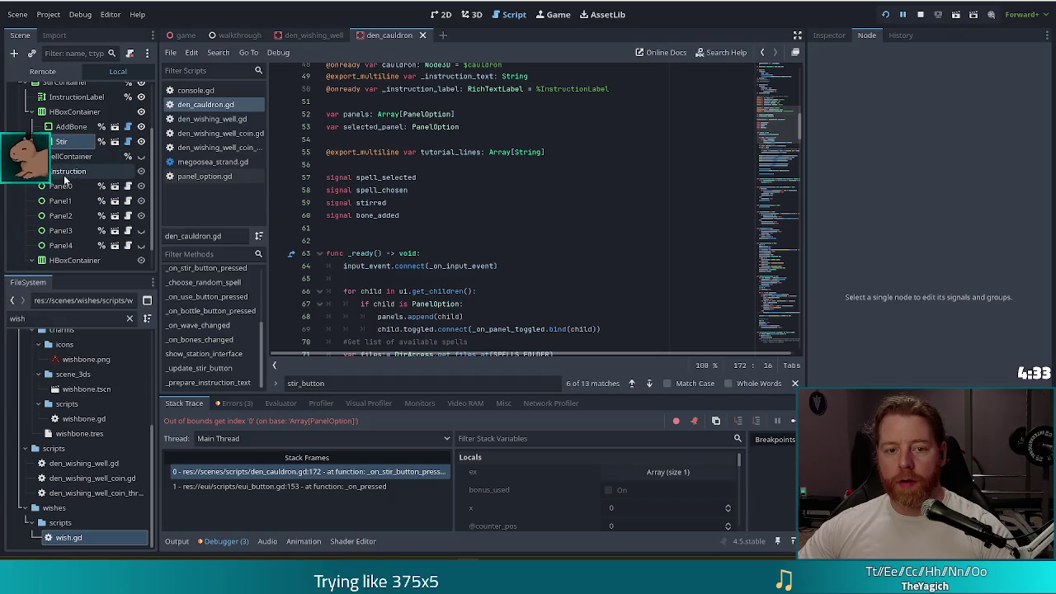
click(64, 172)
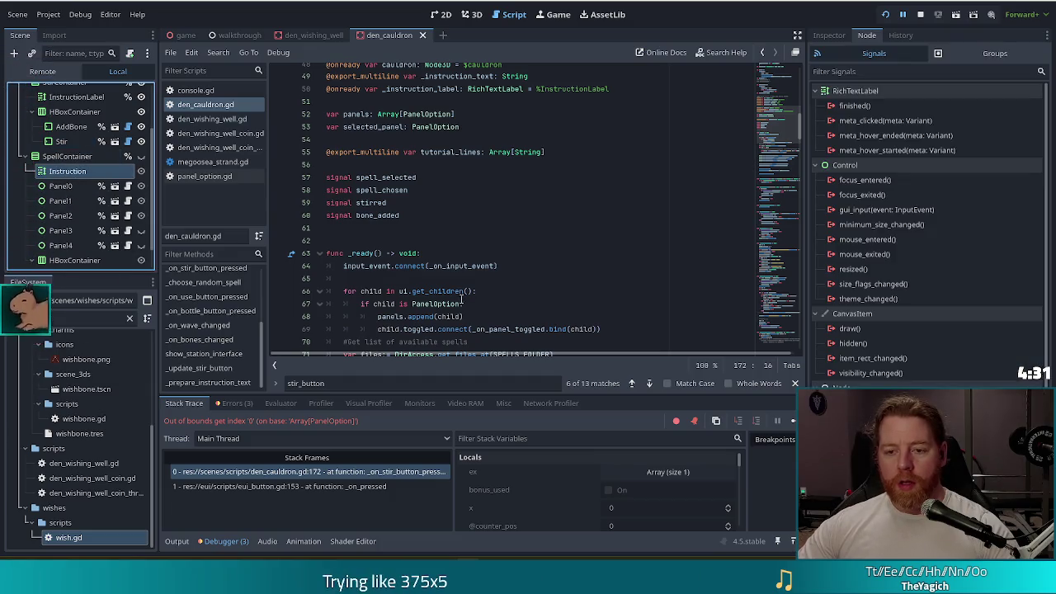
click(429, 330)
scroll(462, 289, down, 2)
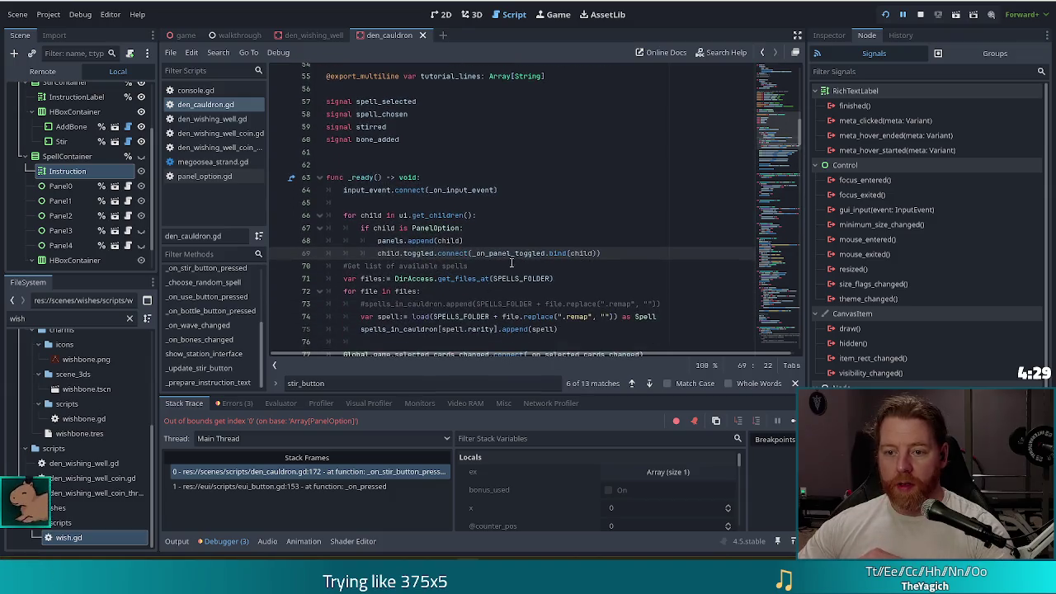
click(523, 229)
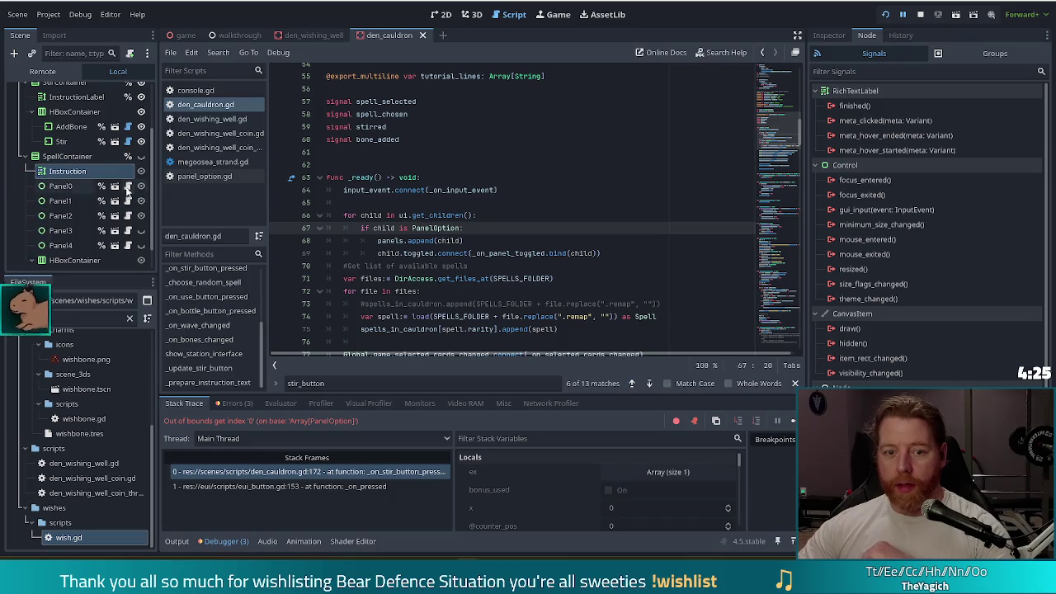
click(74, 157)
scroll(469, 232, up, 8)
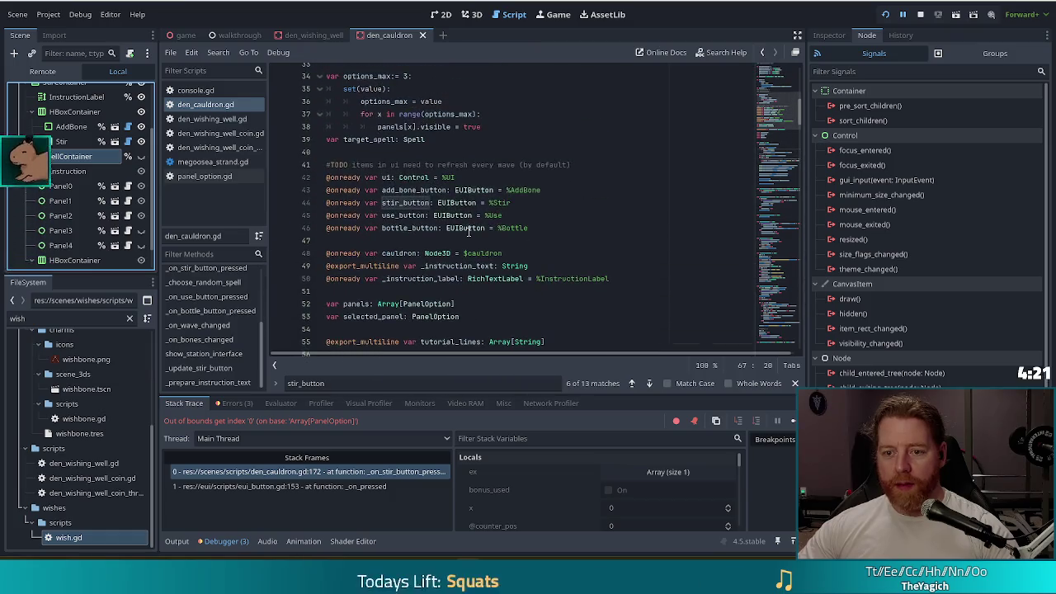
scroll(470, 233, down, 1)
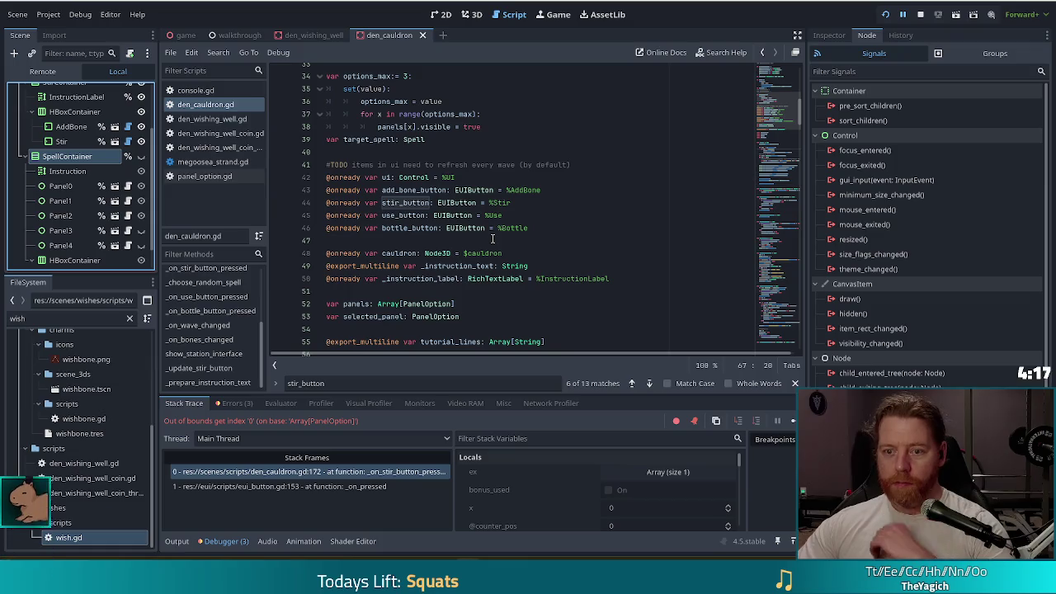
scroll(74, 165, up, 3)
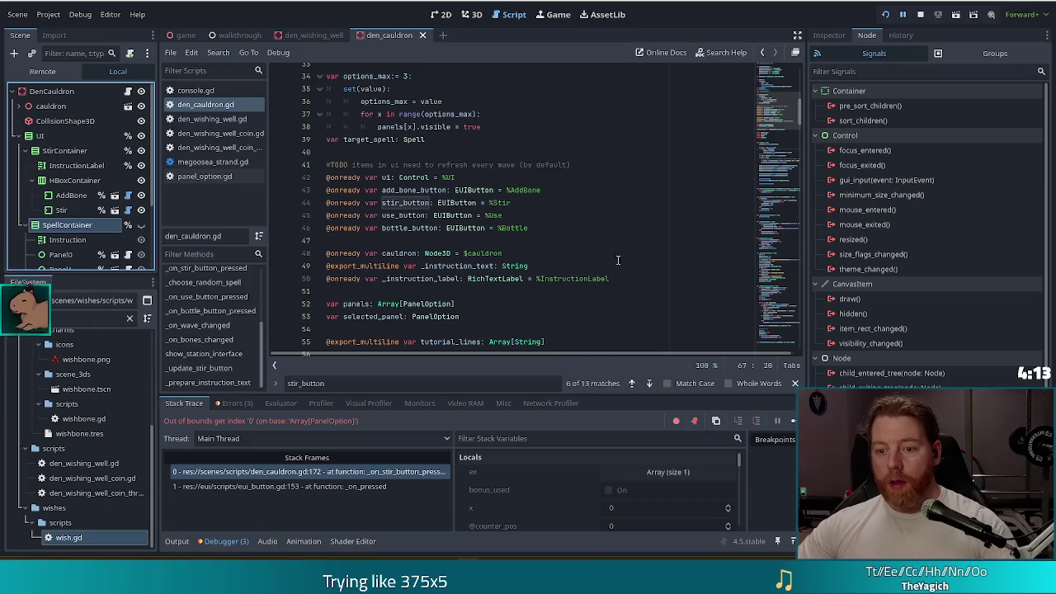
click(640, 284)
key(Return)
key(Return)
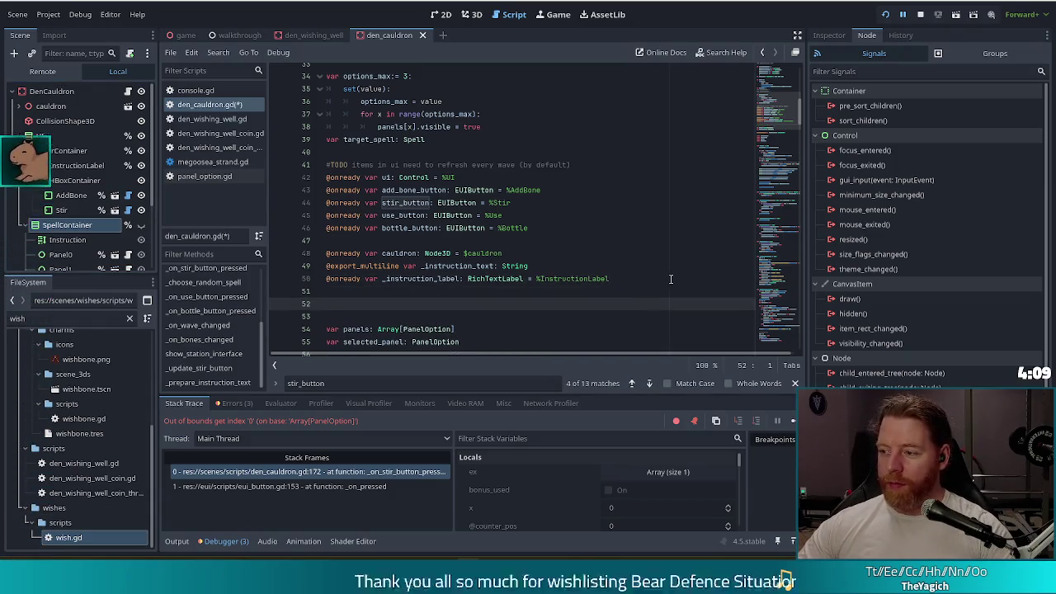
scroll(576, 288, down, 2)
click(73, 154)
ctrl+click(66, 224)
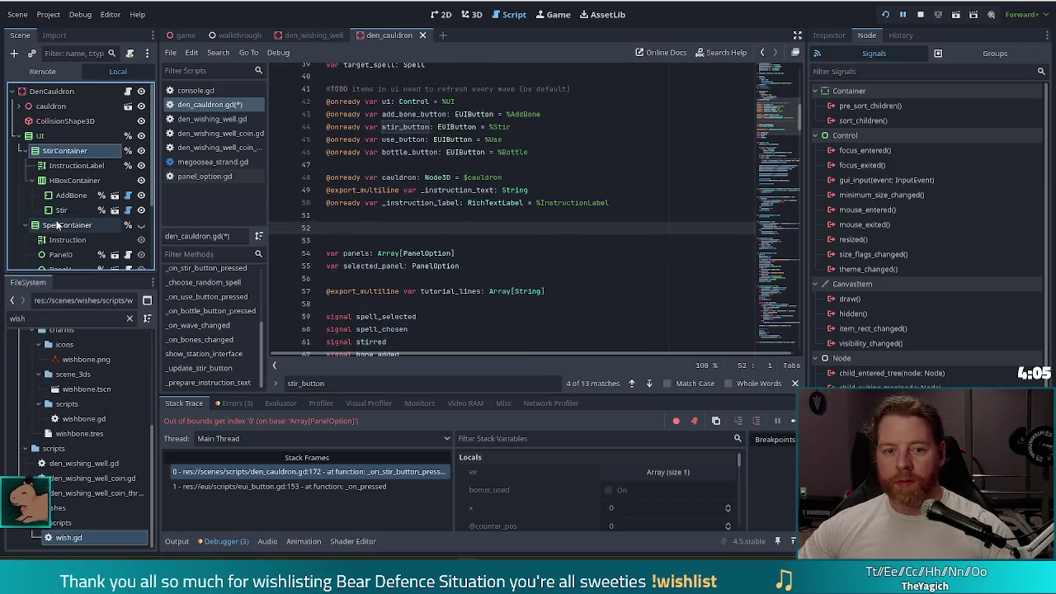
drag(73, 161, 338, 228)
key(ctrl+z)
mouse_move(72, 155)
mouse_down()
mouse_move(412, 239)
mouse_move(347, 228)
mouse_up()
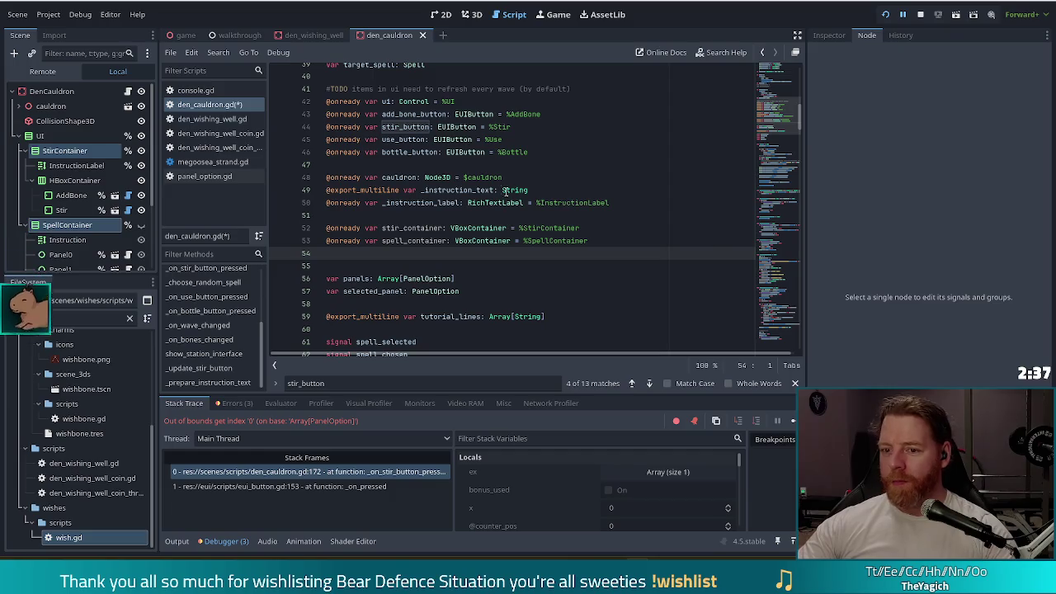
click(453, 227)
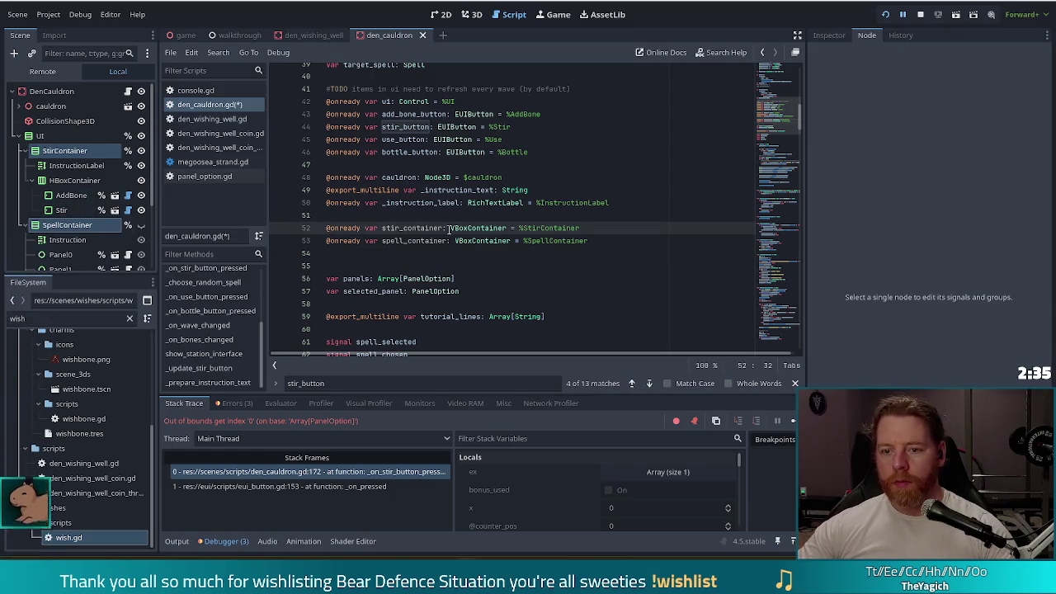
click(479, 240)
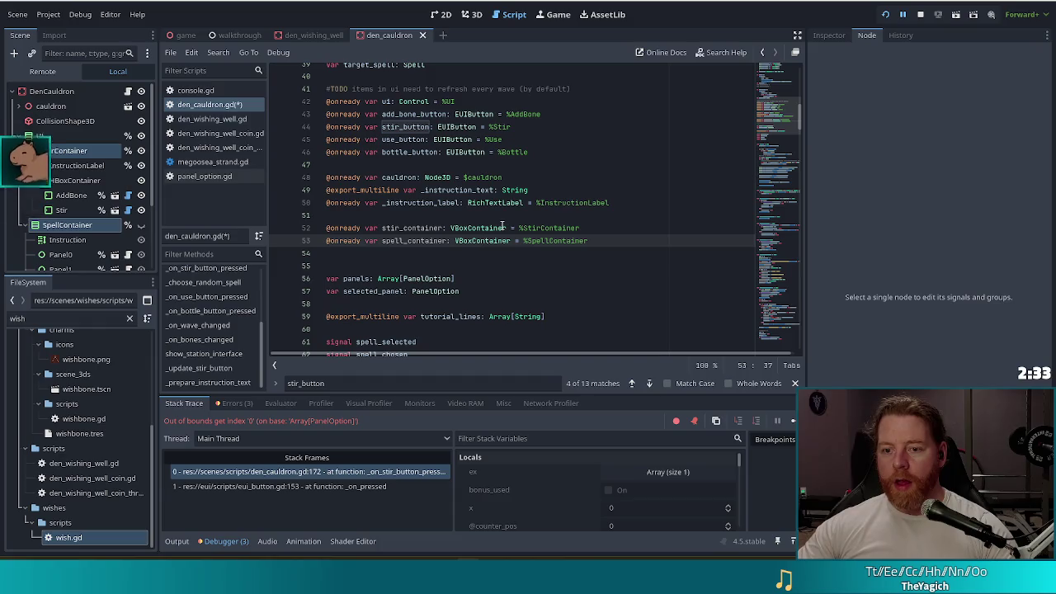
scroll(516, 190, down, 2)
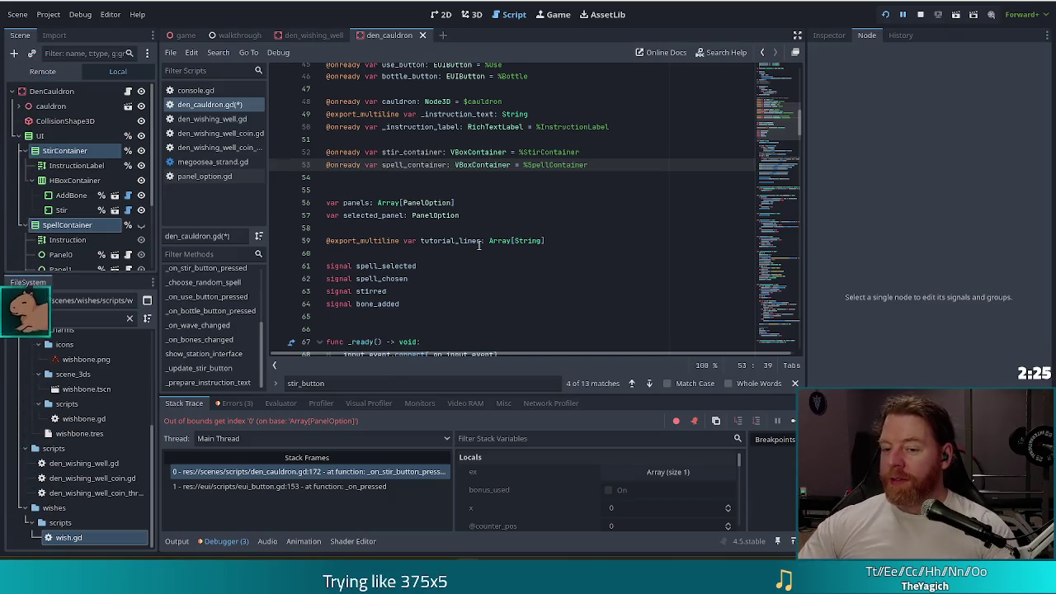
scroll(482, 287, down, 7)
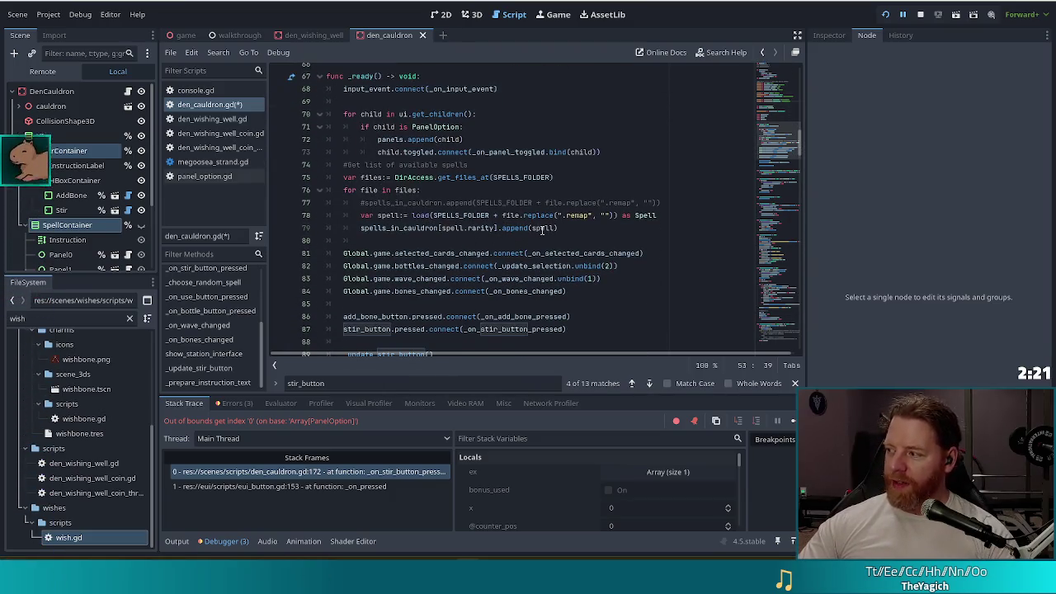
click(454, 289)
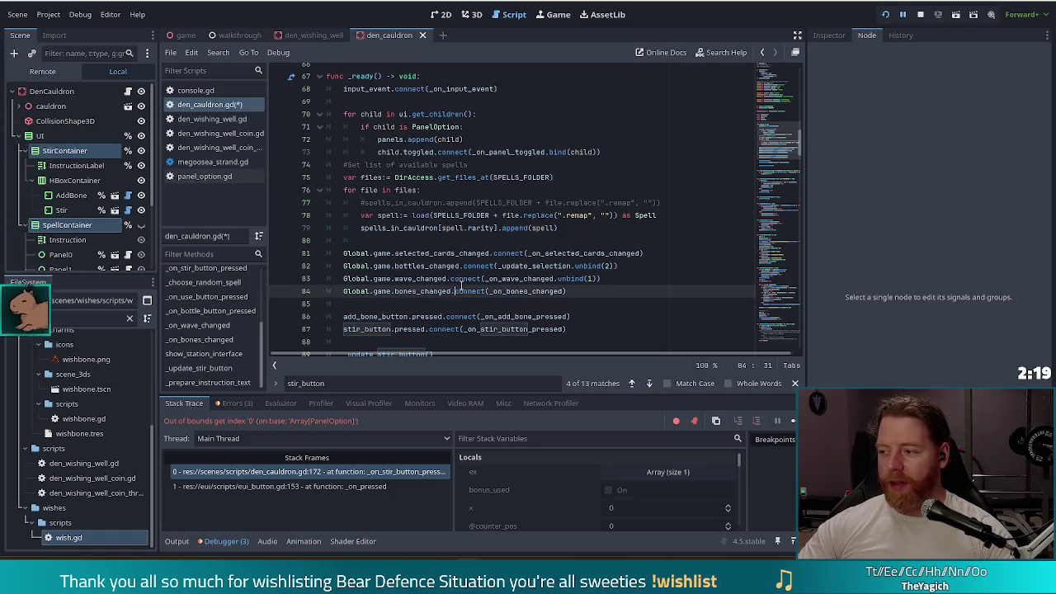
mouse_move(526, 266)
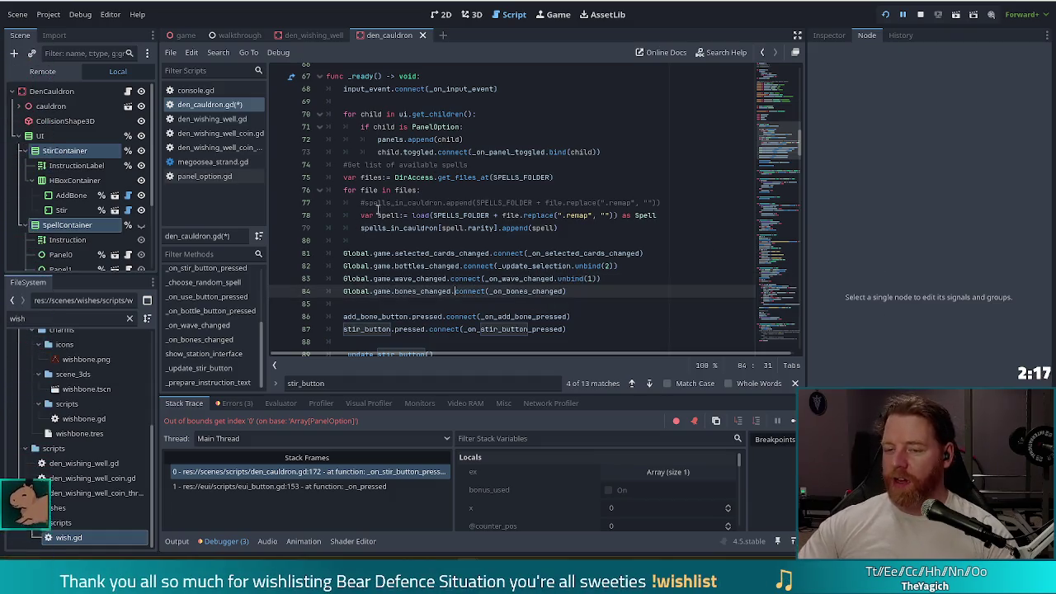
scroll(447, 207, down, 8)
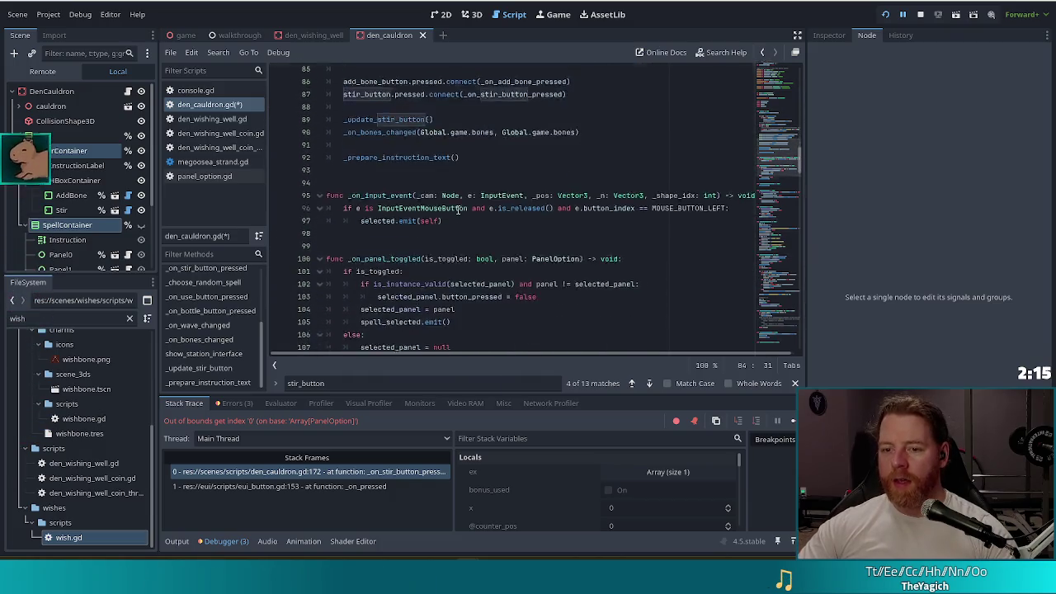
scroll(708, 164, down, 13)
click(490, 252)
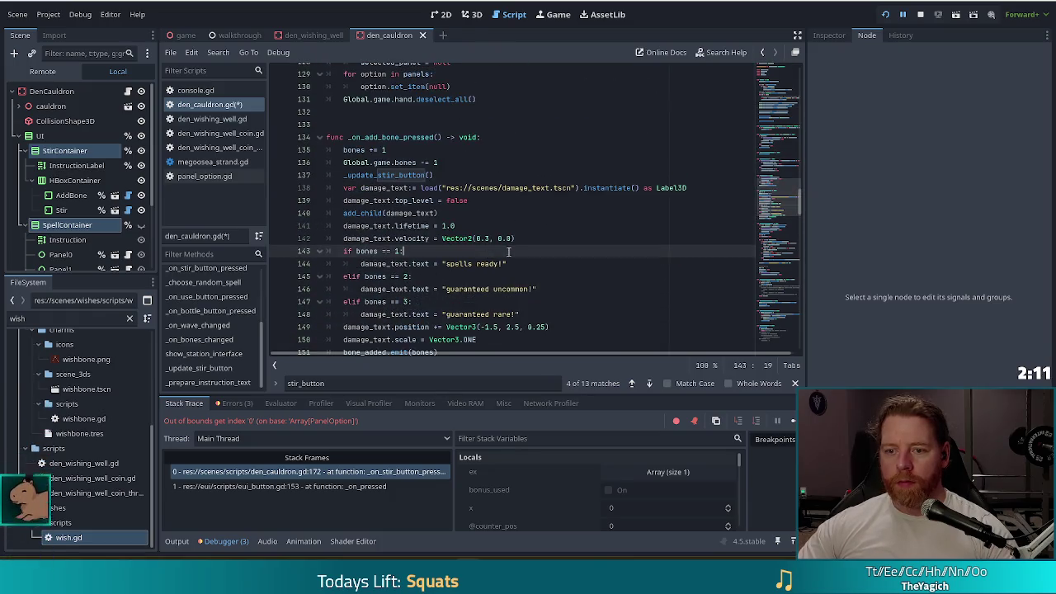
scroll(503, 247, down, 3)
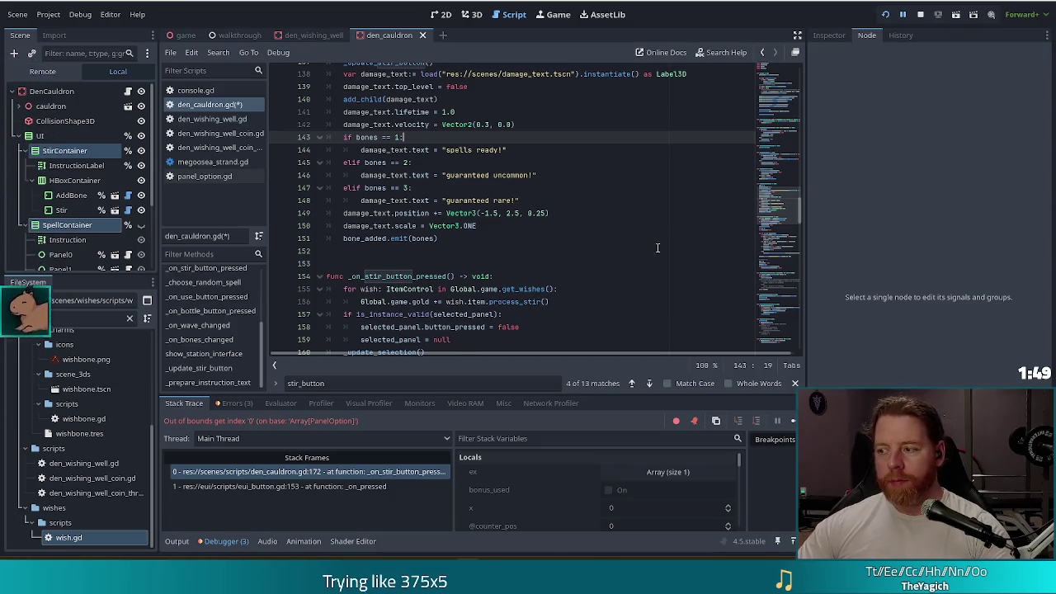
scroll(497, 225, down, 5)
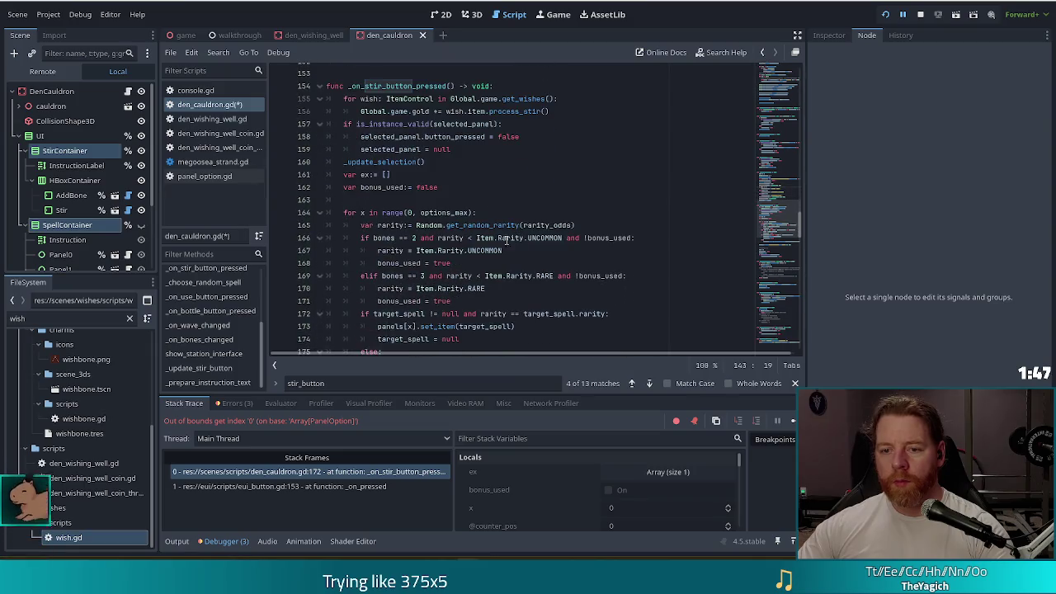
scroll(231, 312, up, 3)
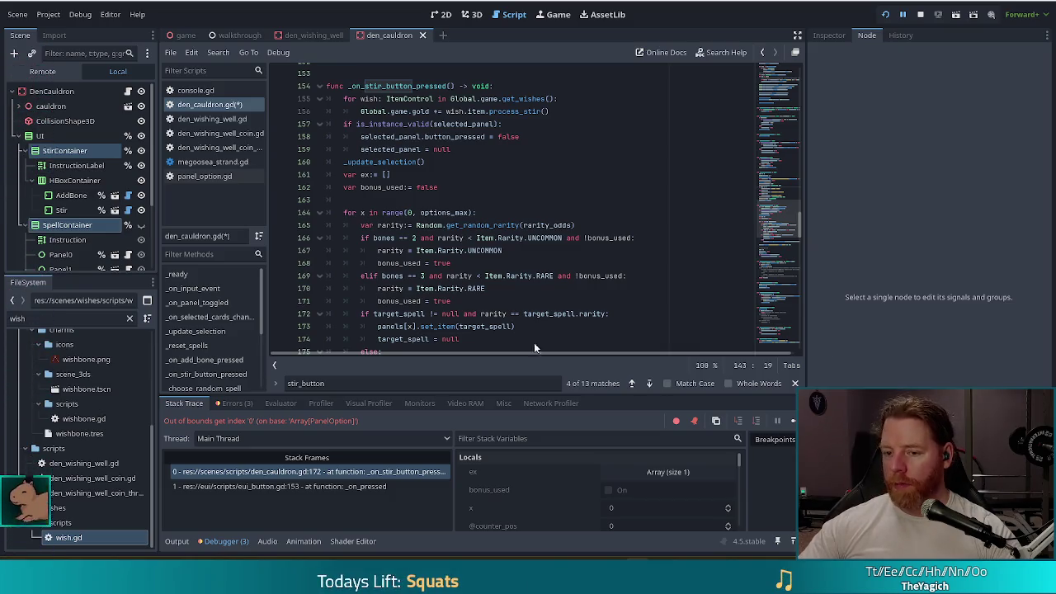
click(458, 240)
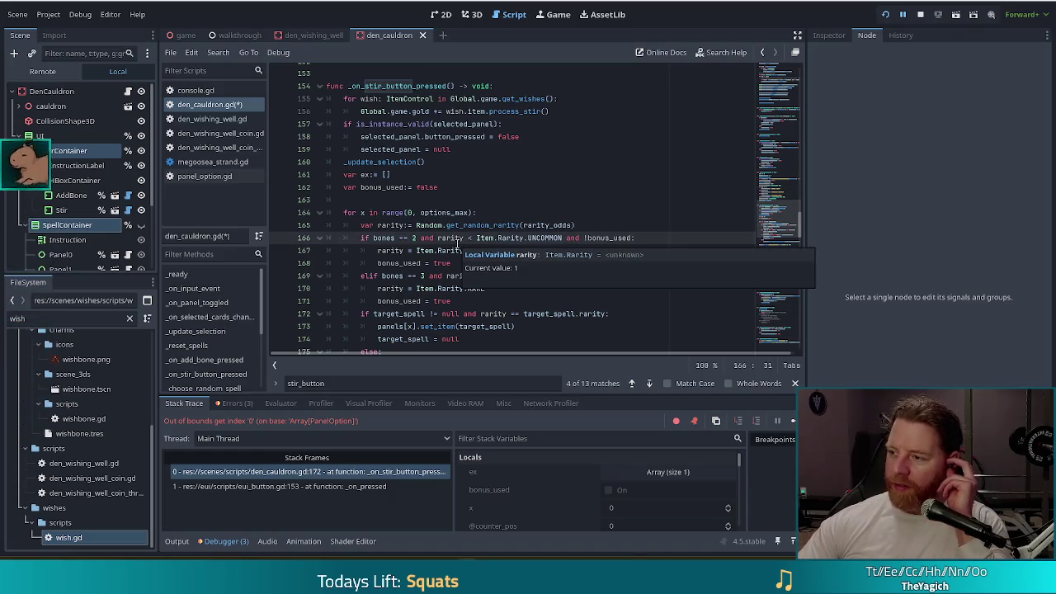
click(495, 238)
mouse_move(481, 248)
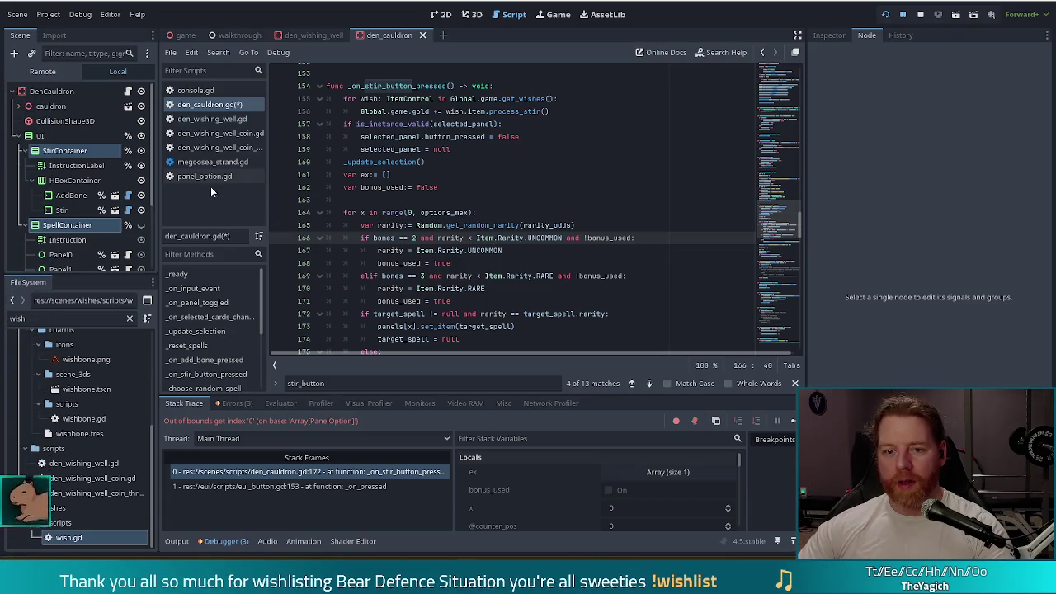
click(179, 275)
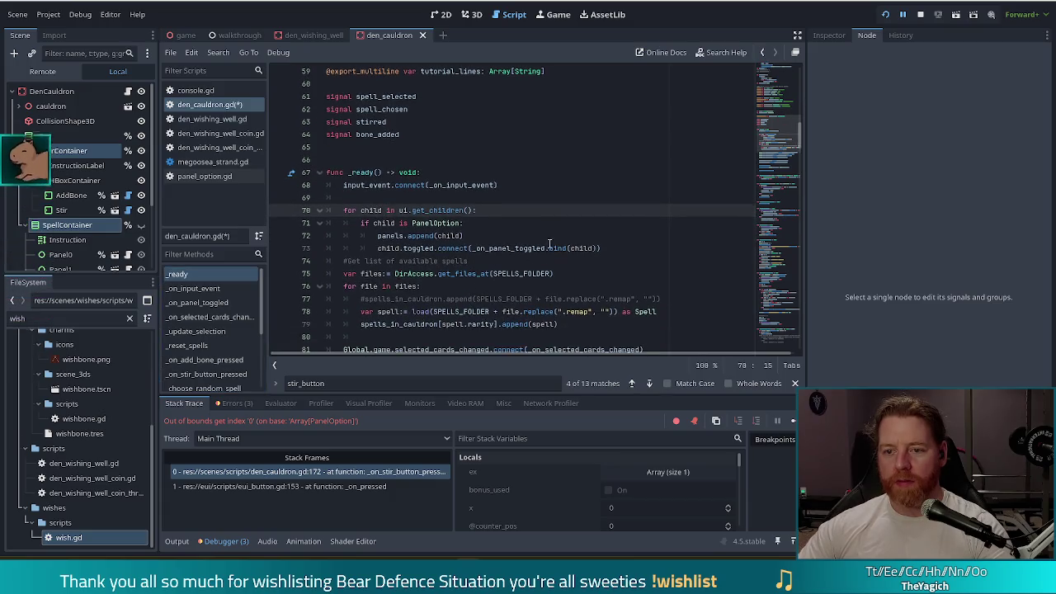
Step: Make line 70's loop iterate spell_container's children instead of ui, and save den_cauldron.gd
click(408, 210)
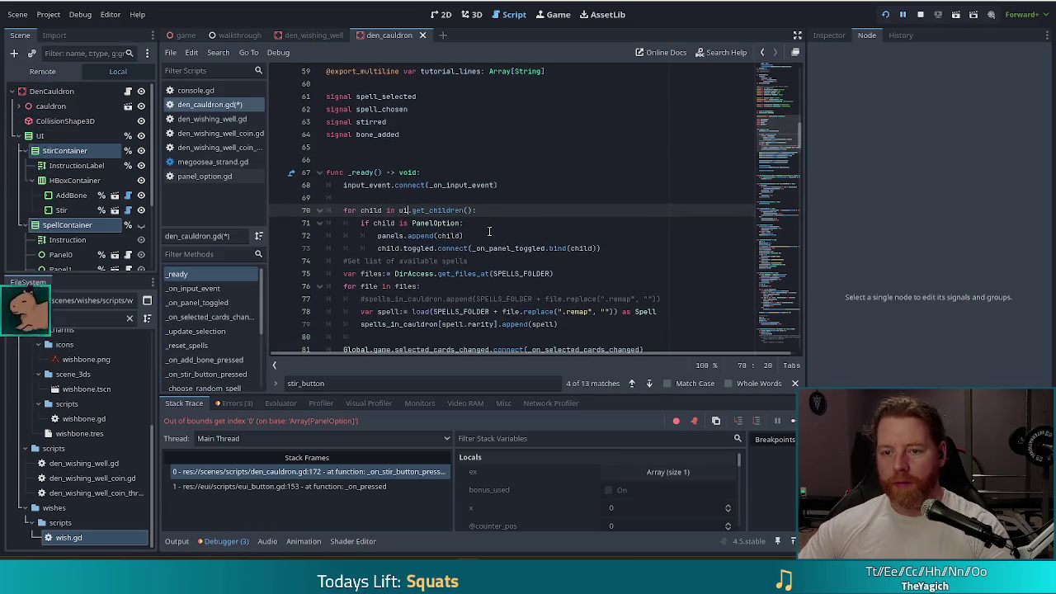
key(BackSpace)
key(BackSpace)
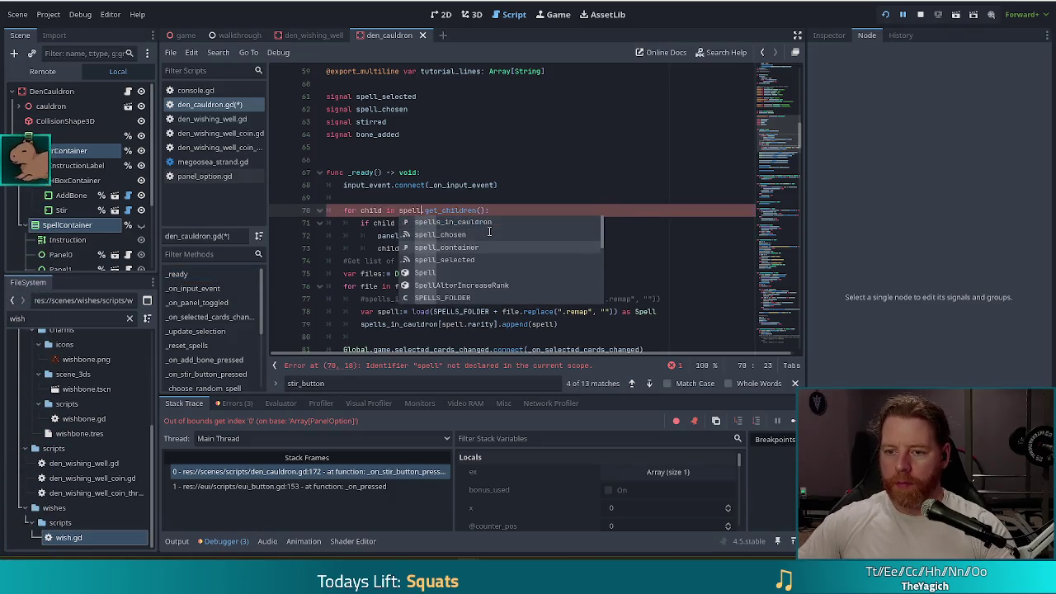
key(Return)
click(446, 223)
key(ctrl+s)
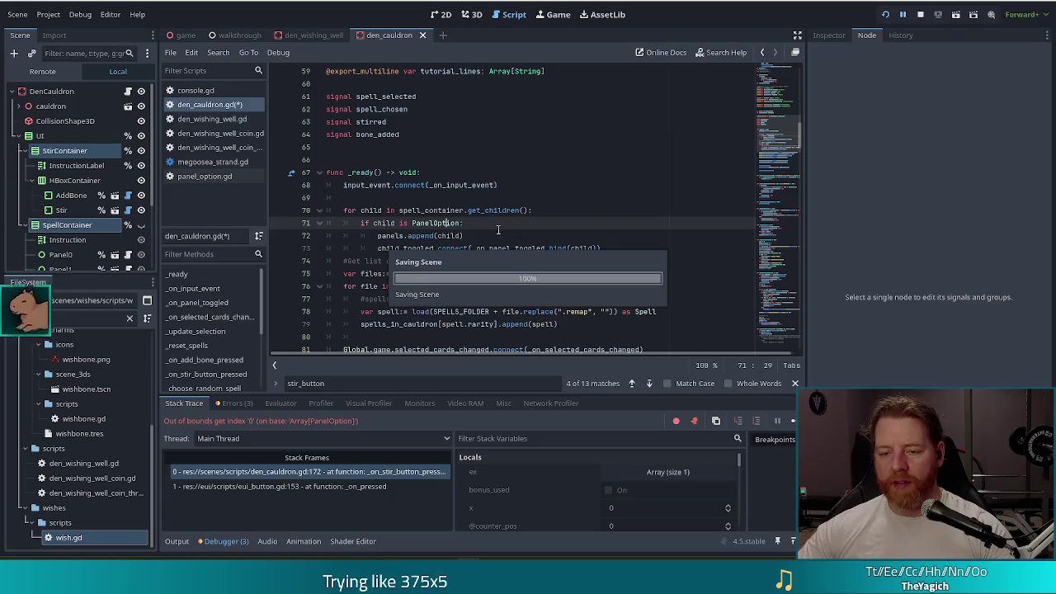
scroll(478, 226, down, 5)
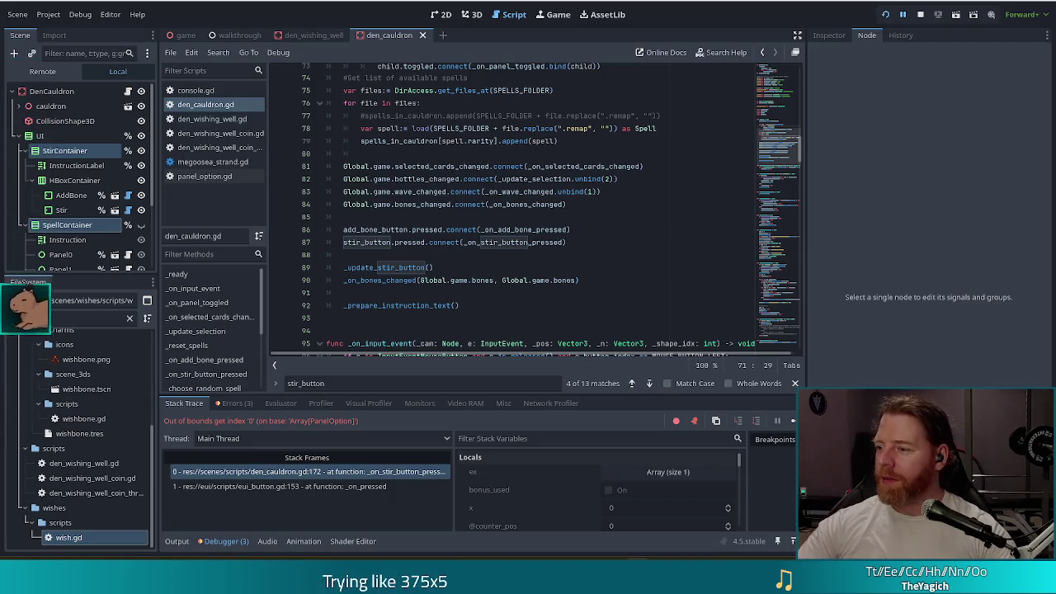
click(473, 281)
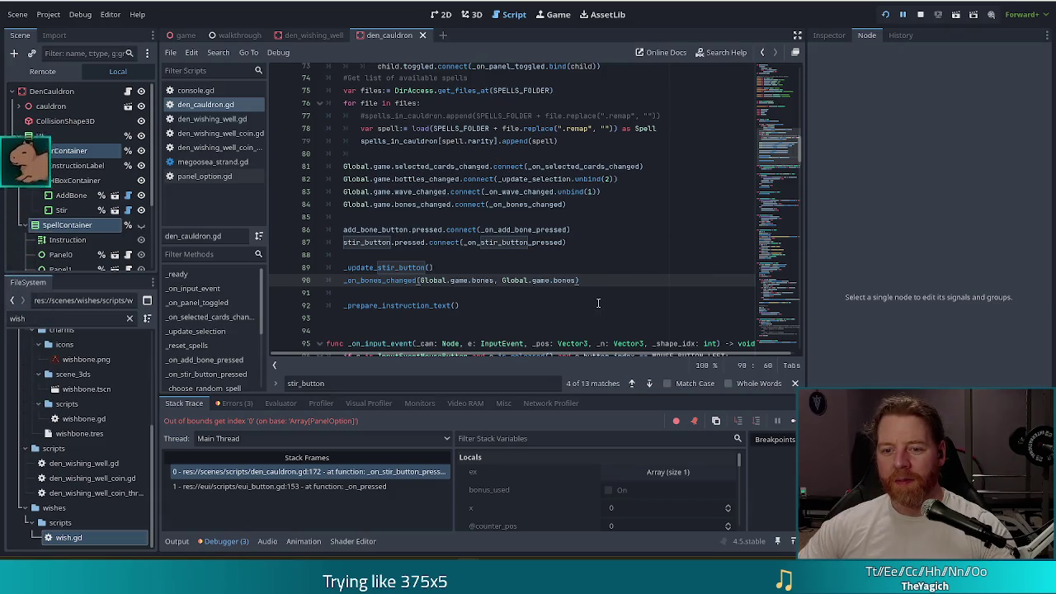
click(492, 178)
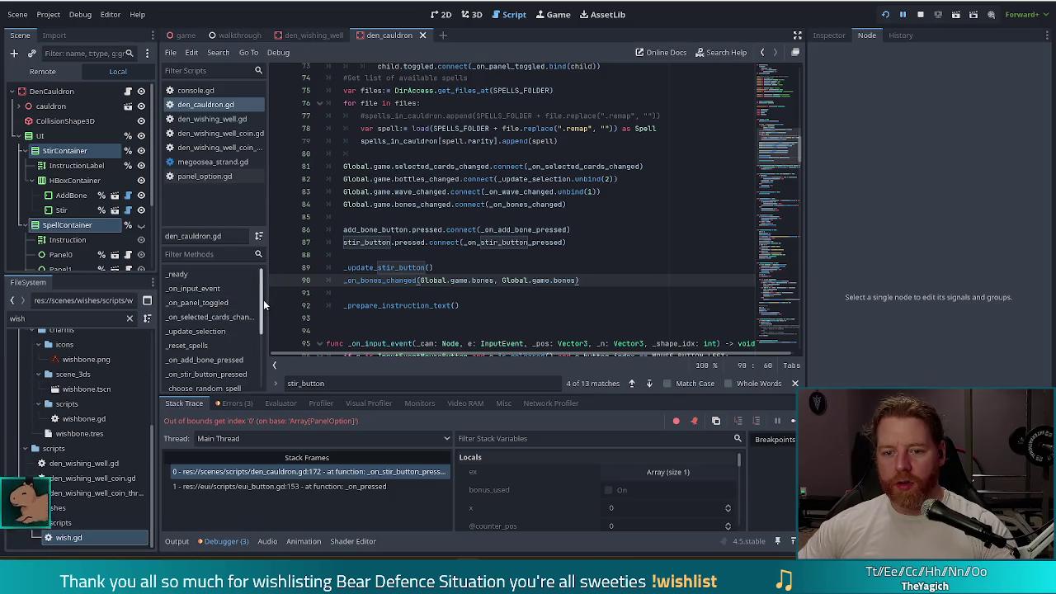
scroll(236, 339, down, 3)
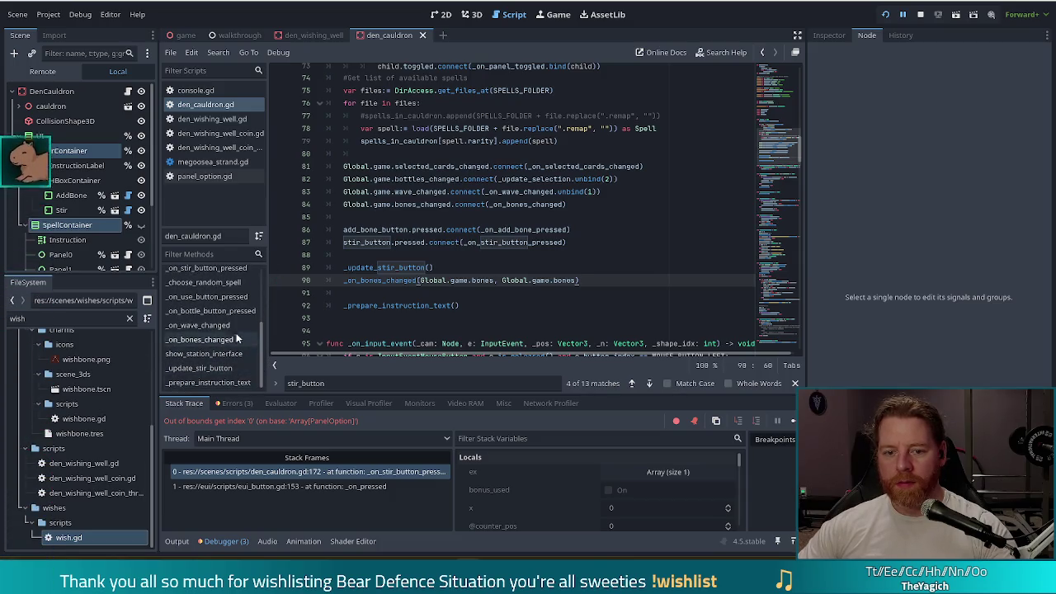
Step: Stop the running game and find the end of the stir handler's panel reset on line 185
click(227, 272)
click(470, 273)
scroll(517, 216, down, 9)
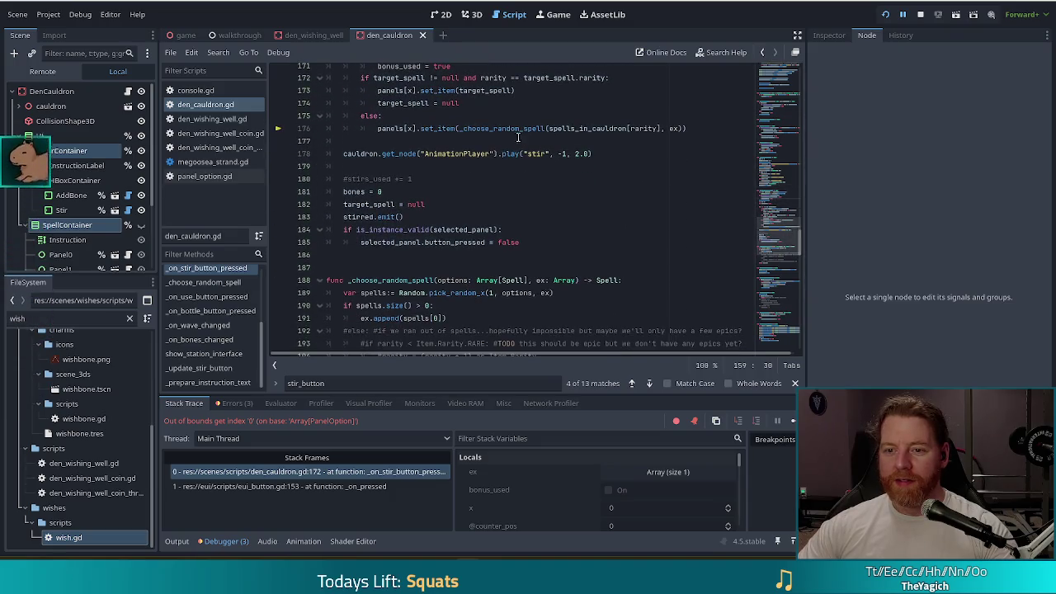
click(593, 129)
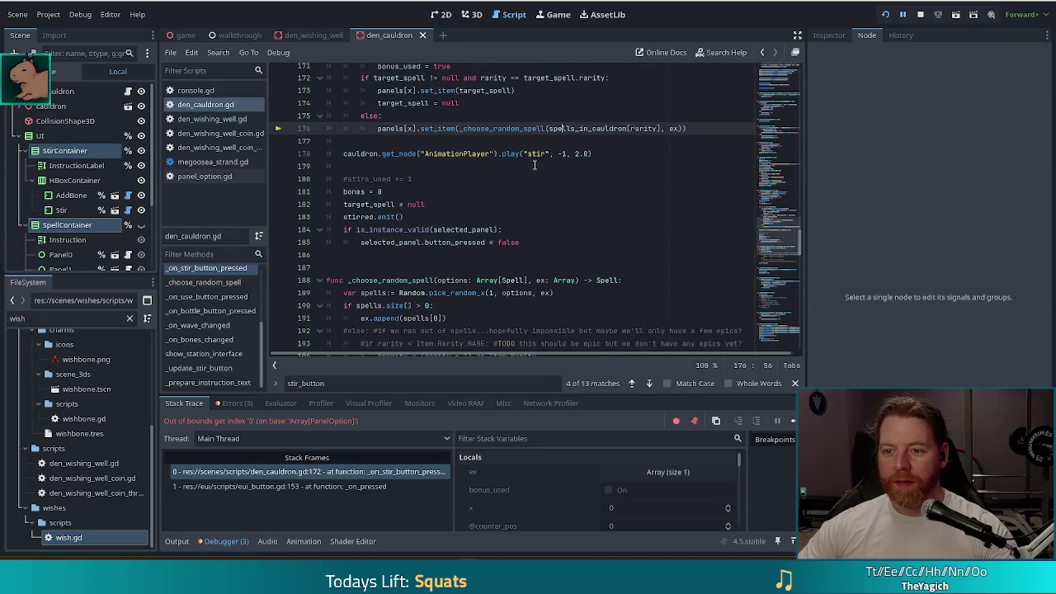
click(920, 15)
click(446, 205)
click(545, 239)
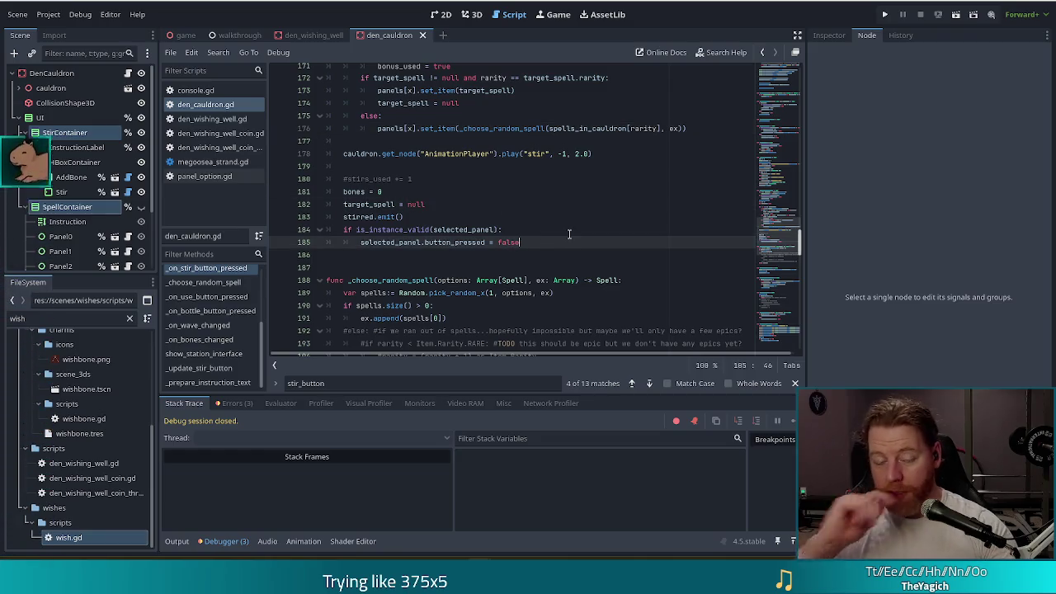
Step: Add stir_container.hide() as line 186
key(Return)
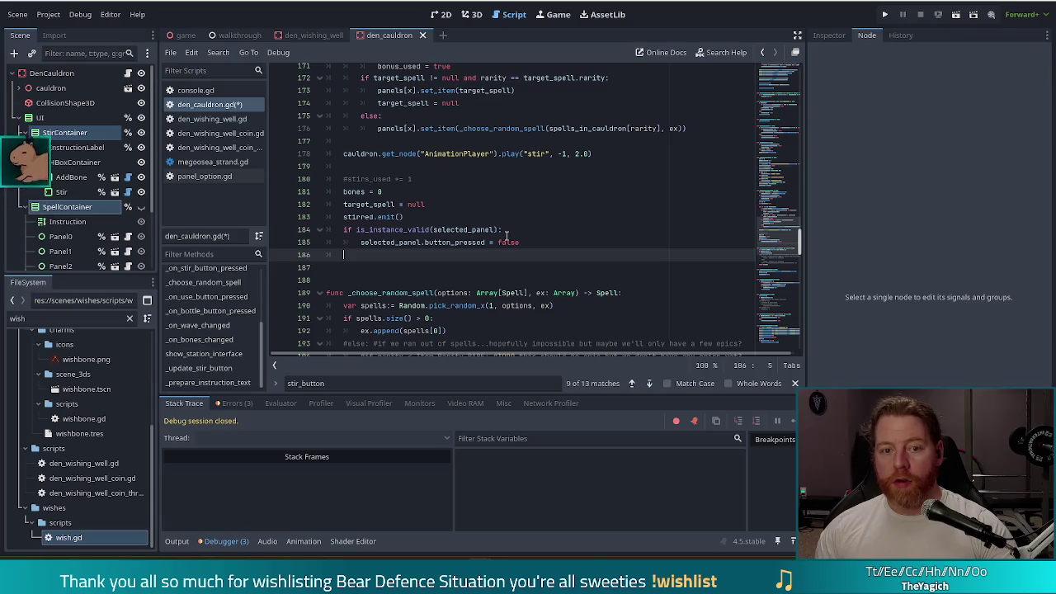
text(stir)
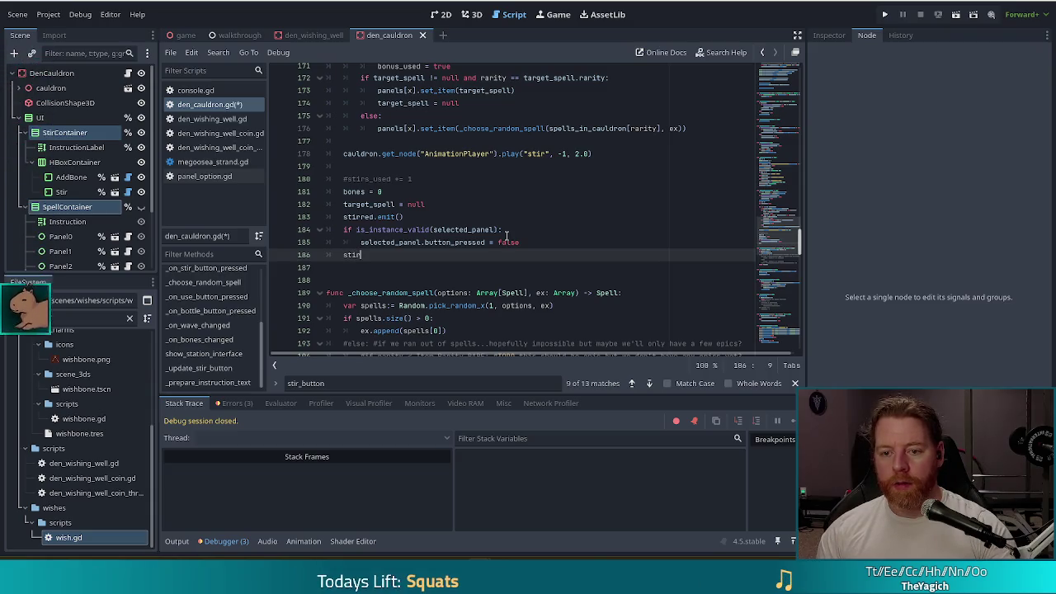
key(Down)
key(Down)
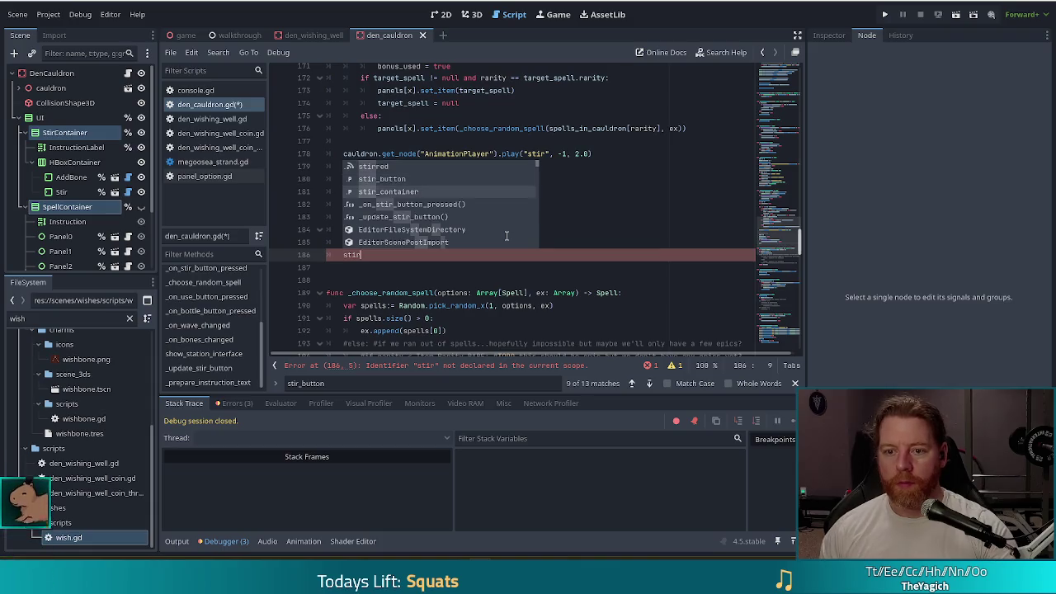
key(Return)
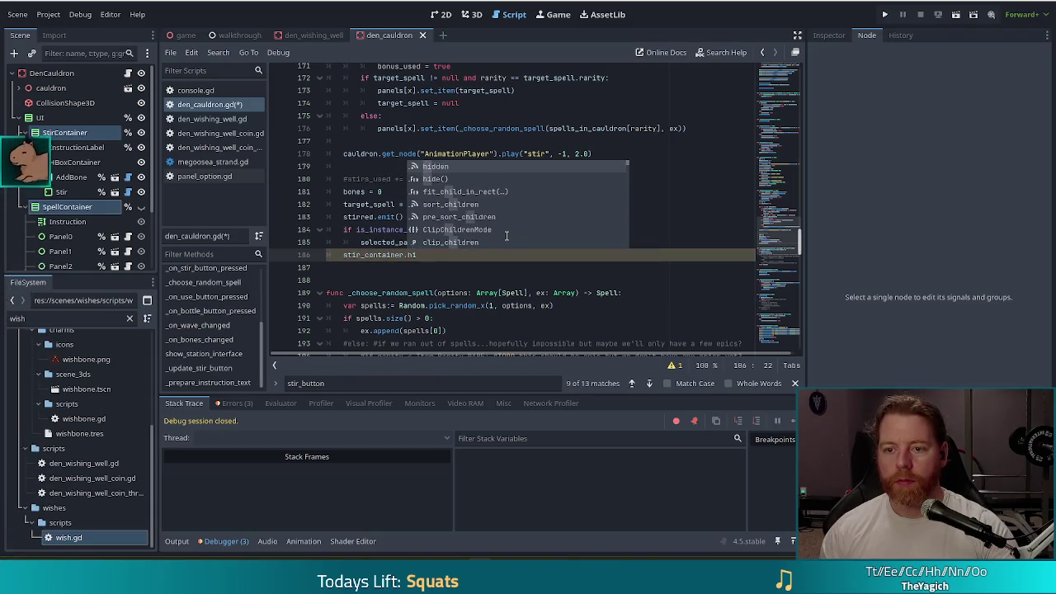
text(hi)
key(Return)
key(Return)
Step: Add spell_container.show() as line 187, save, and run the project
text(spel)
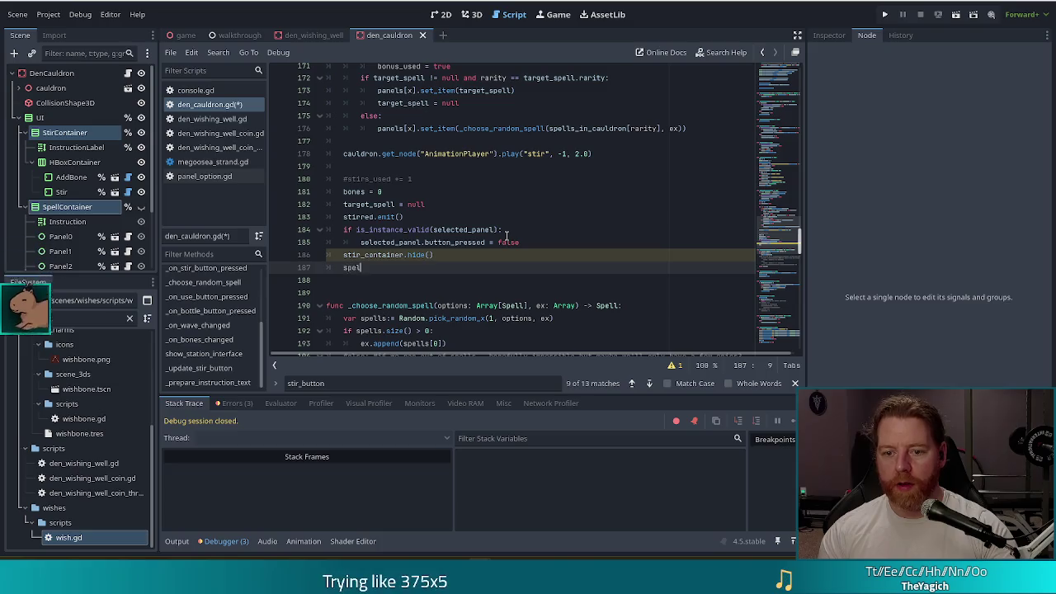
text(l_container)
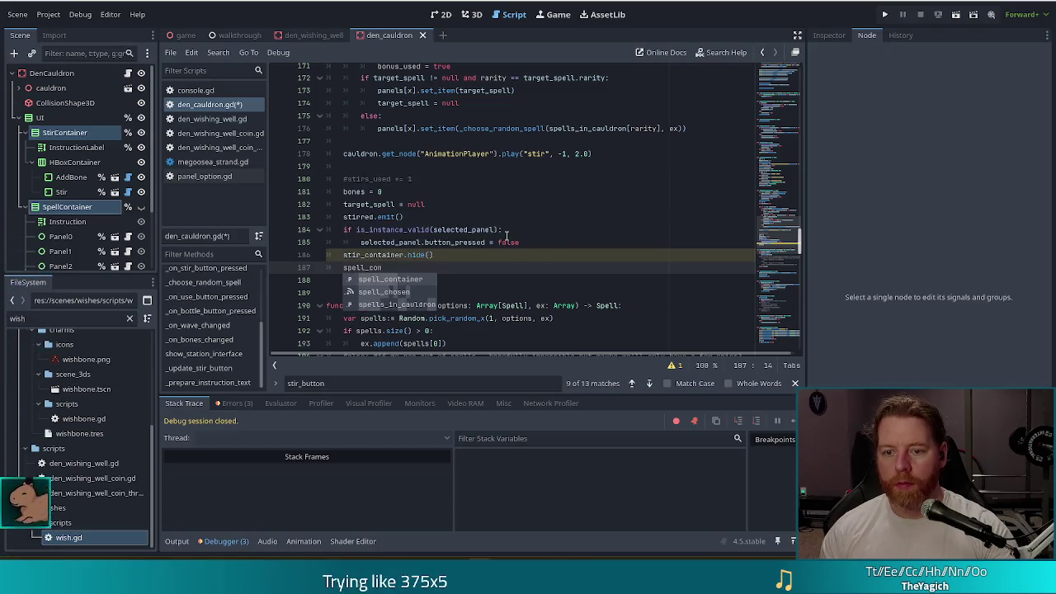
key(Return)
text(.sh)
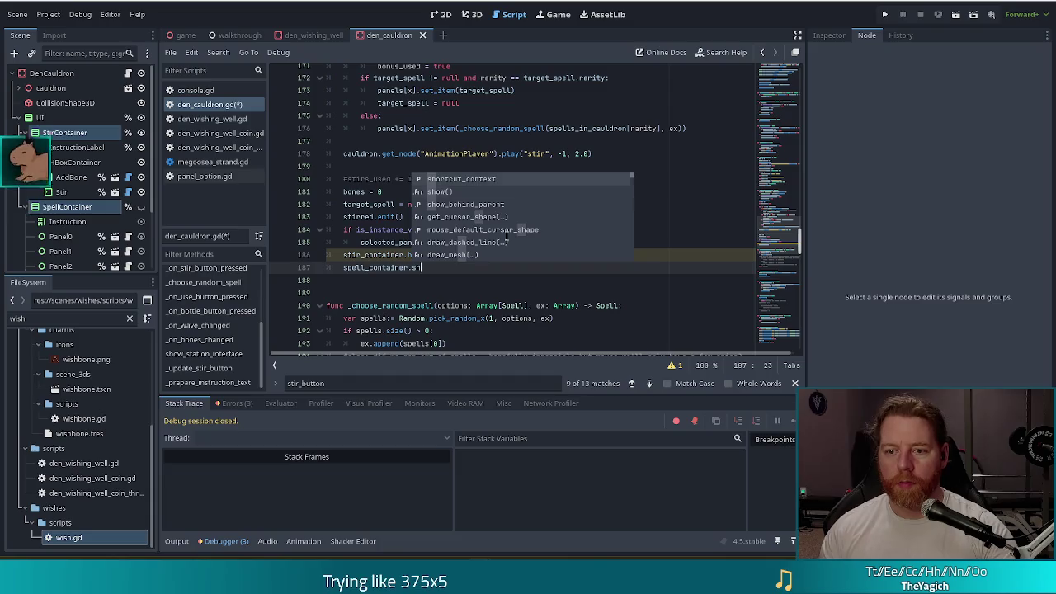
key(Return)
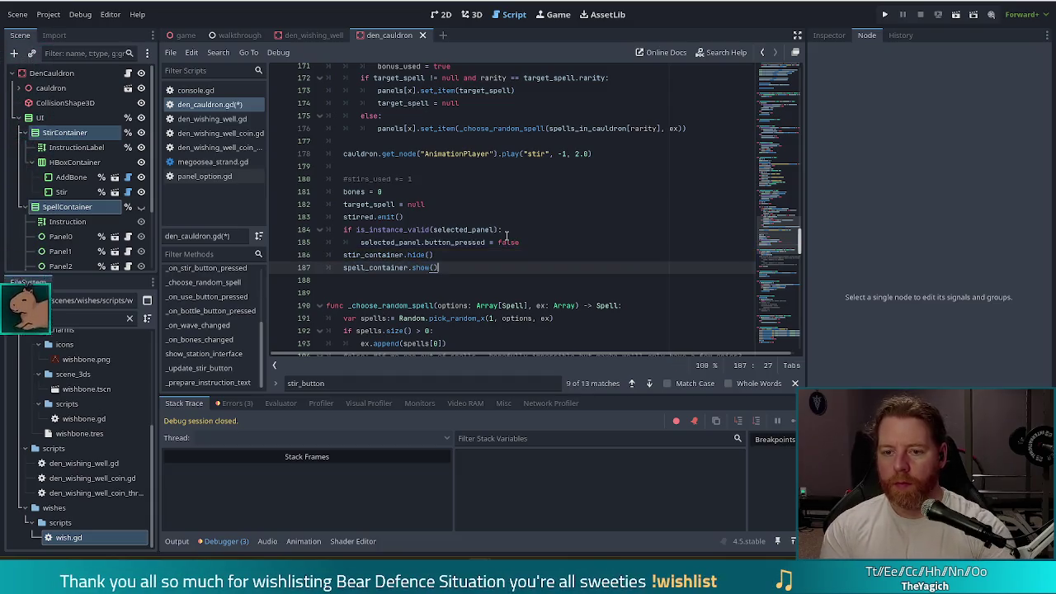
key(ctrl+s)
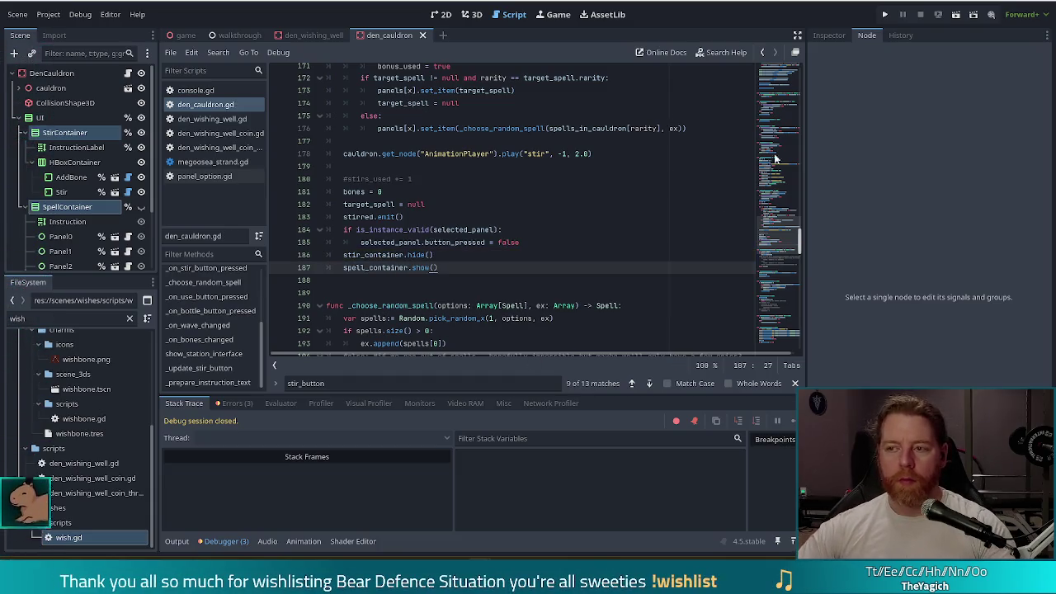
click(887, 16)
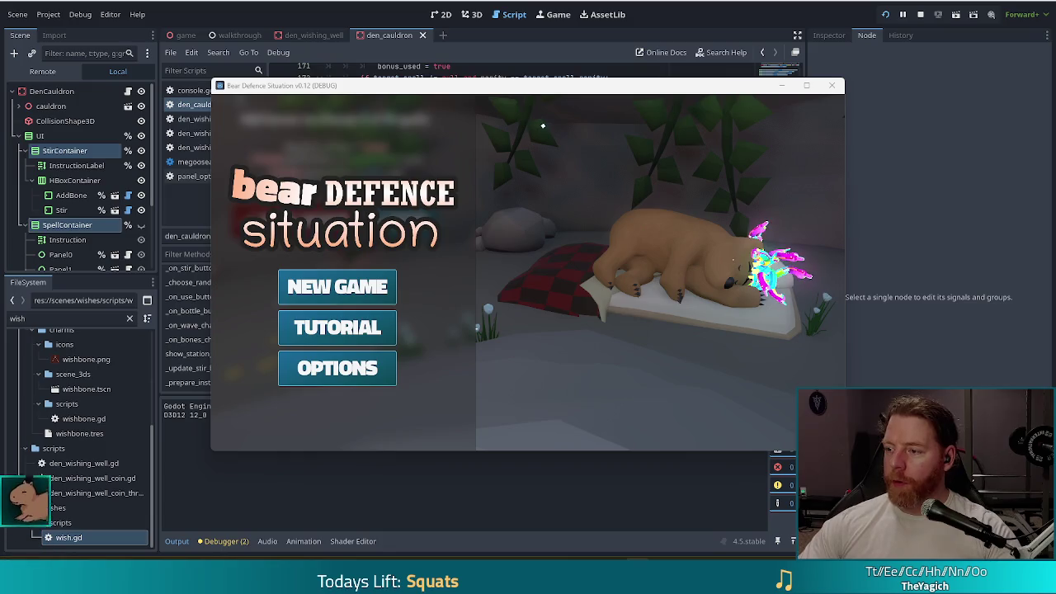
Step: Start a new game, run test_kit, add a bone and stir to check the three spell choices
click(358, 298)
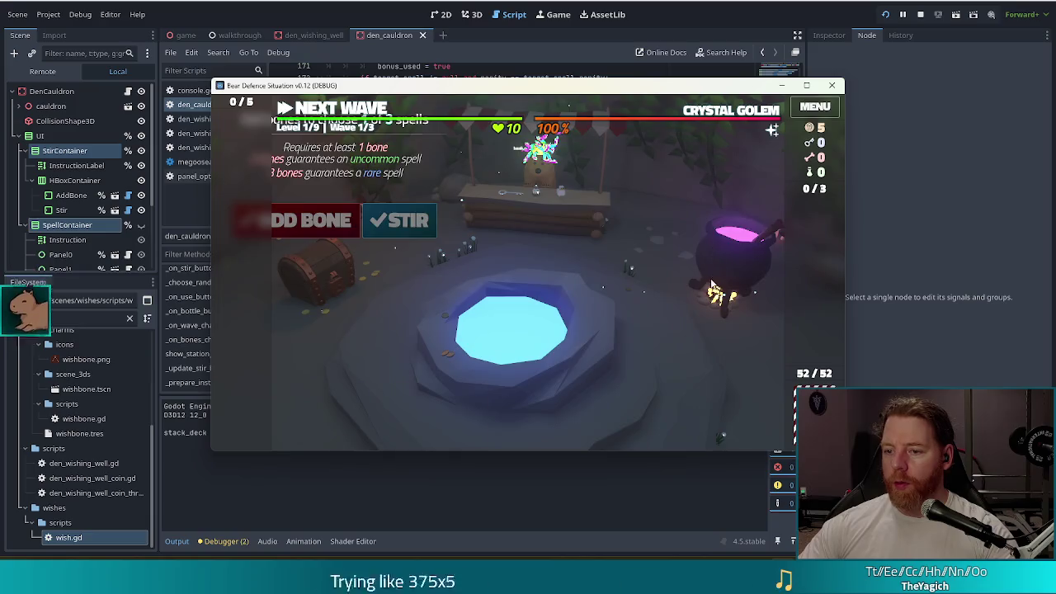
key(grave)
text(test_kit)
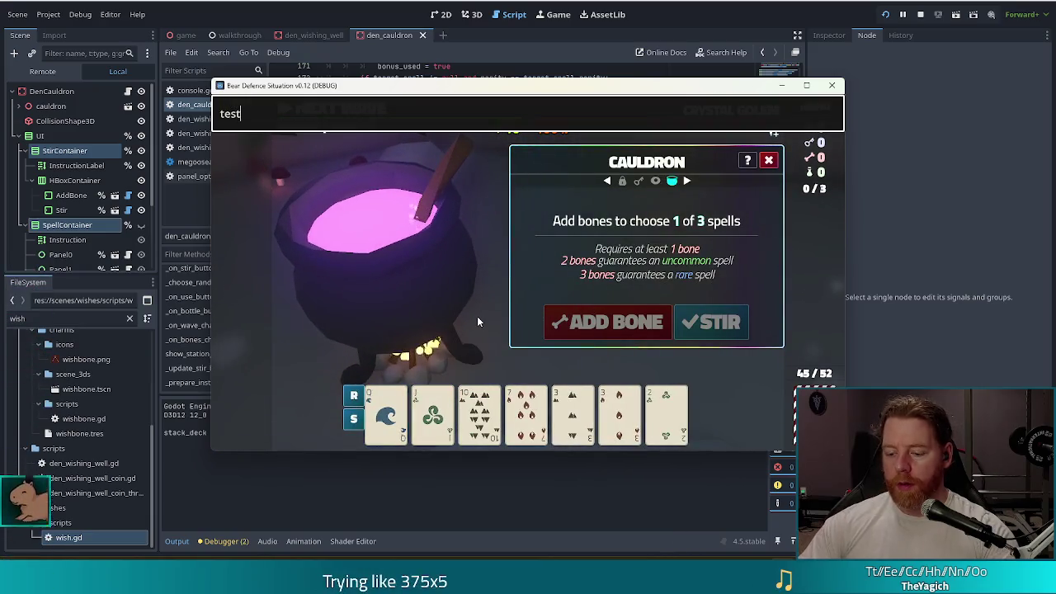
key(Return)
click(625, 324)
click(718, 325)
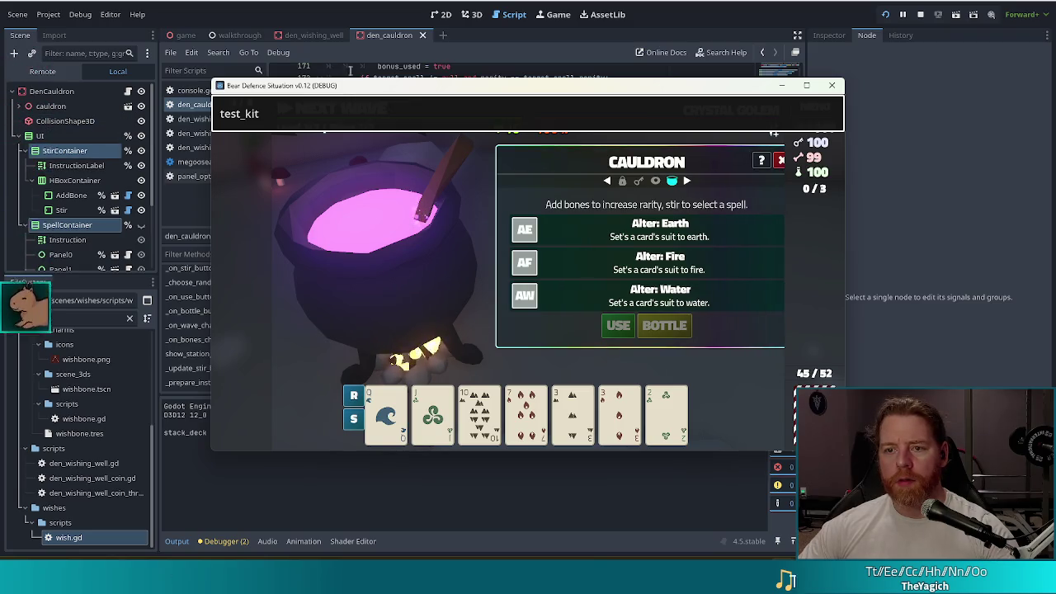
click(441, 15)
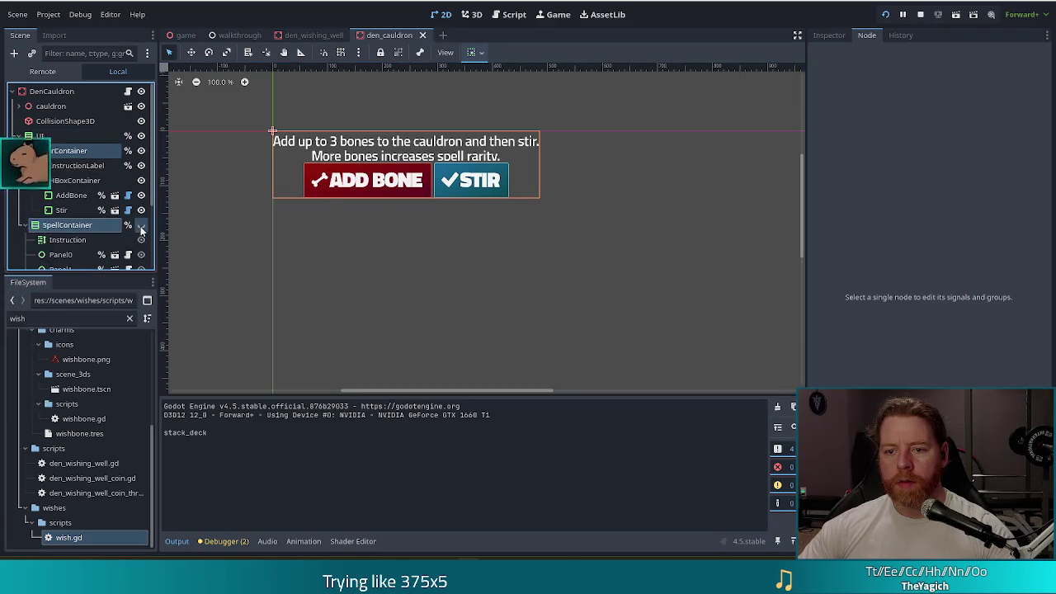
Step: Toggle visibility so StirContainer and SpellContainer both show, then view SpellContainer's Inspector properties
click(141, 150)
click(141, 224)
click(141, 225)
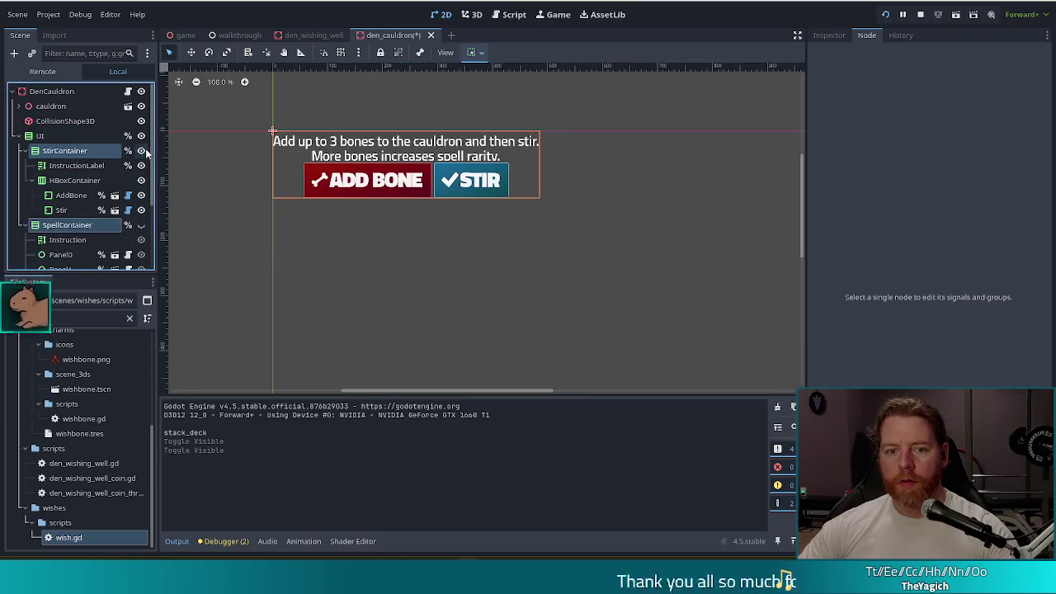
double_click(55, 226)
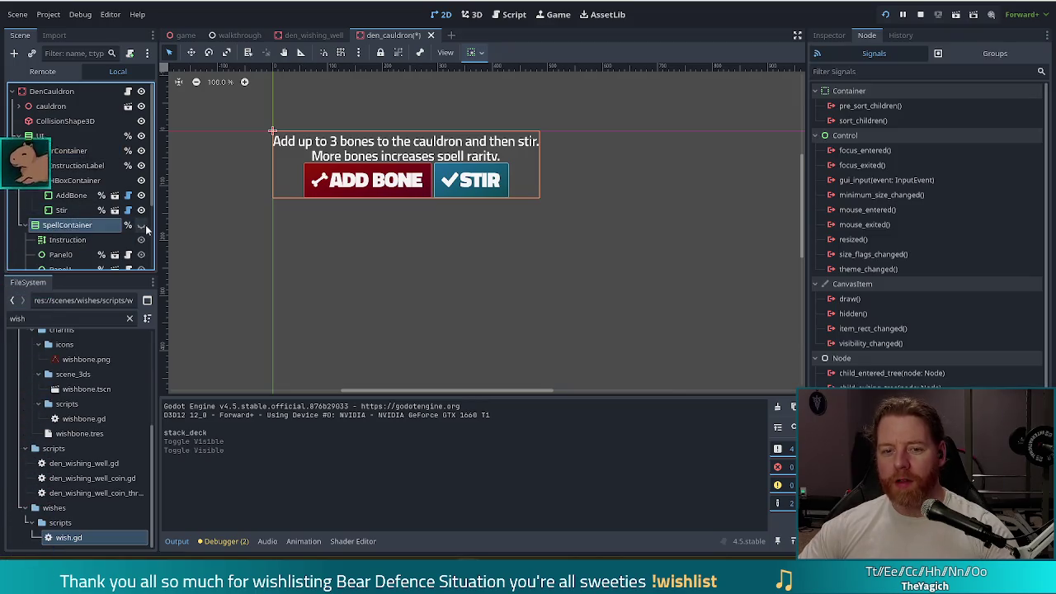
click(142, 228)
click(142, 228)
click(142, 228)
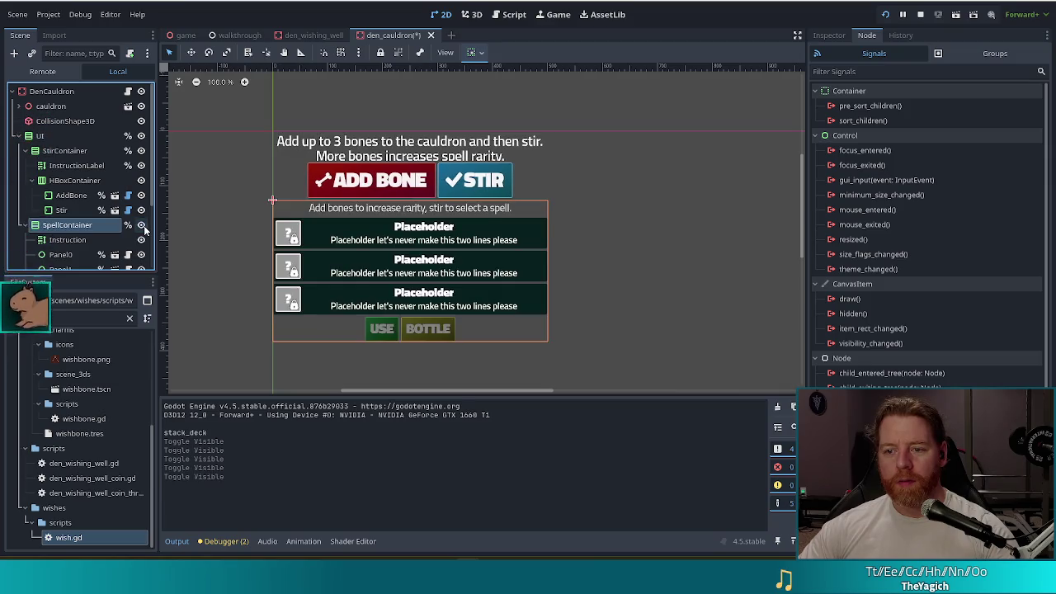
click(142, 228)
click(143, 228)
click(142, 227)
click(143, 228)
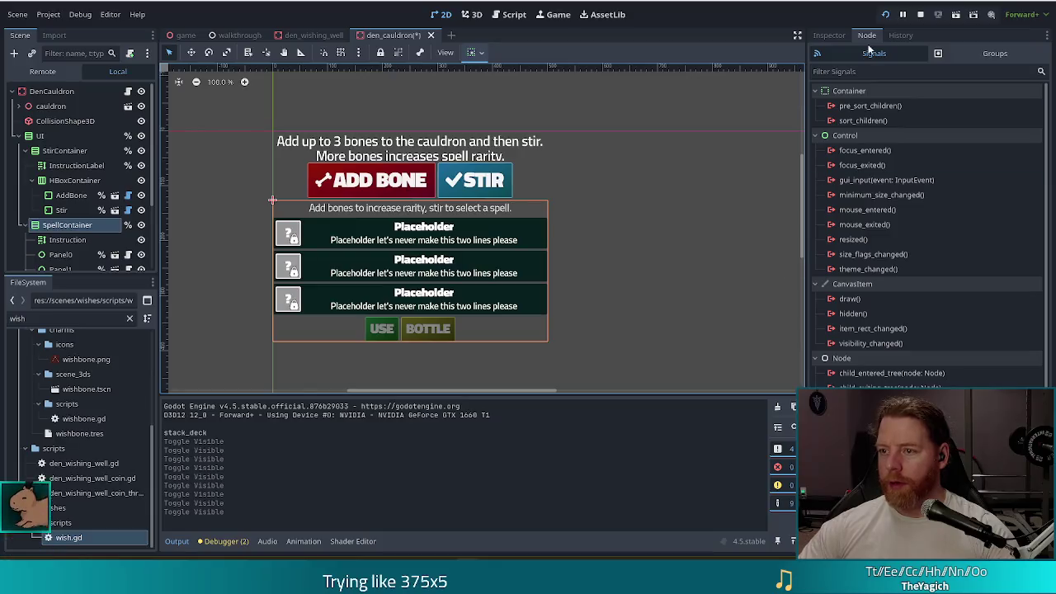
click(828, 35)
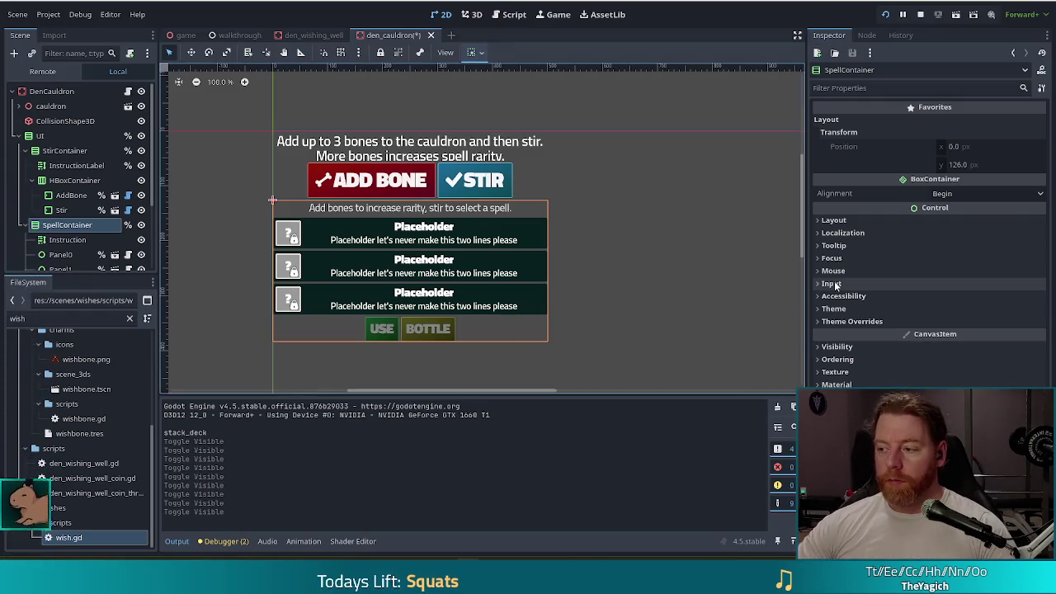
Step: Set StirContainer's Custom Minimum Size x to 500, matching SpellContainer's 500 x 257 size
click(833, 220)
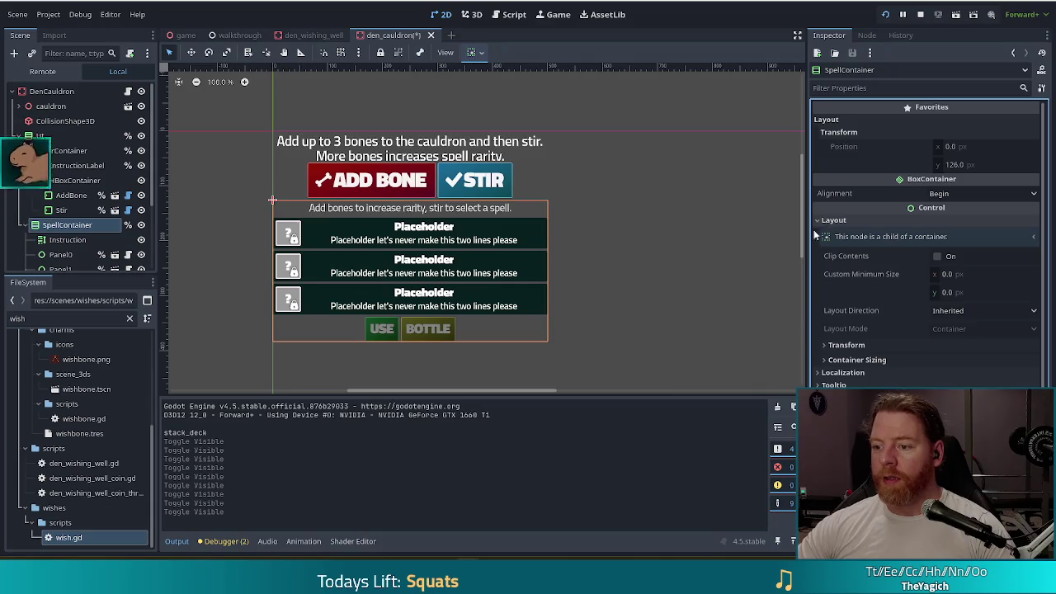
click(846, 345)
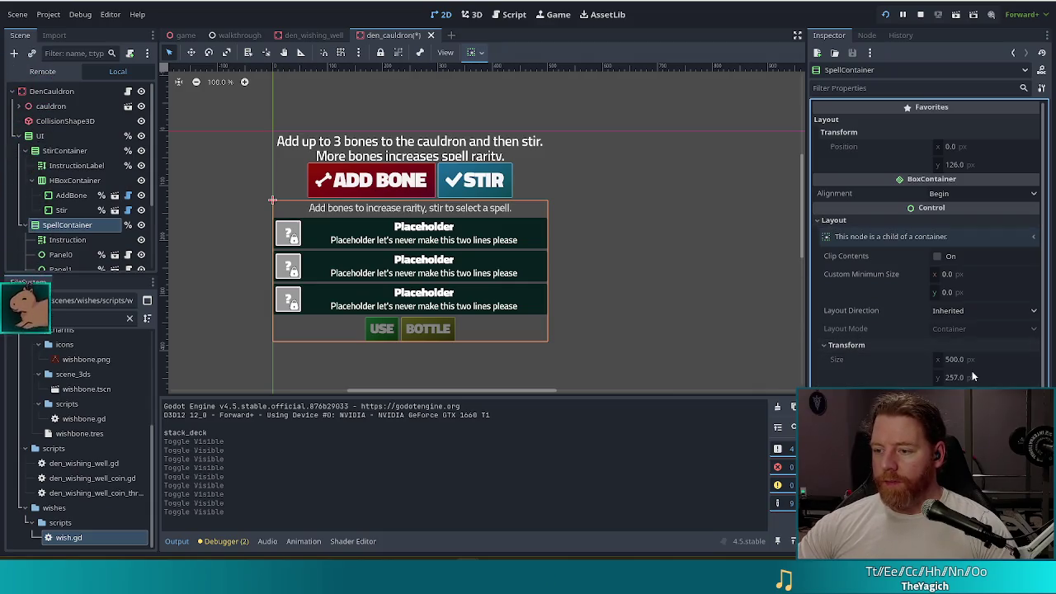
click(67, 153)
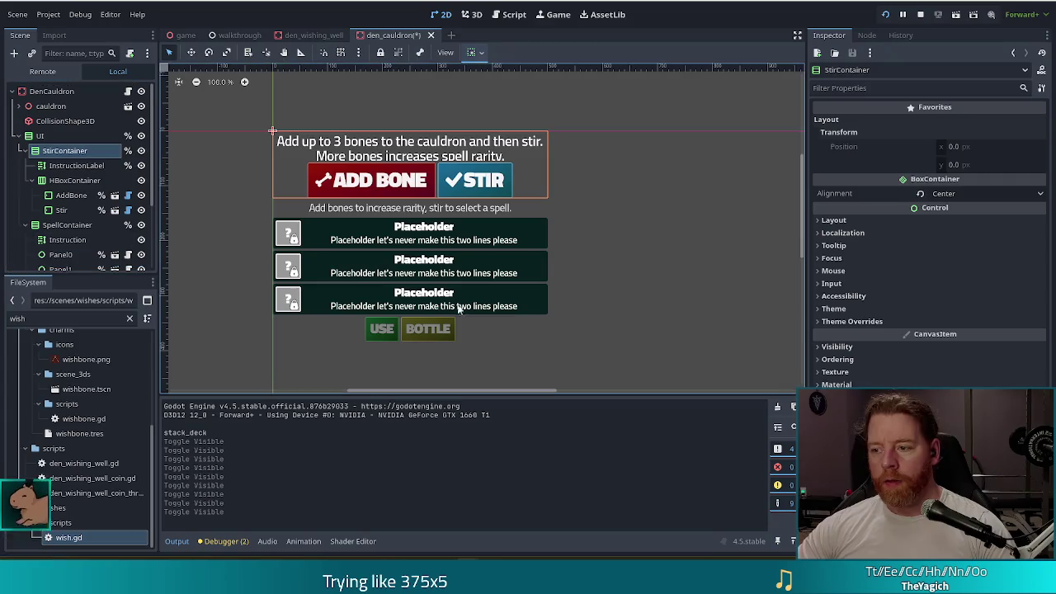
click(833, 220)
click(976, 272)
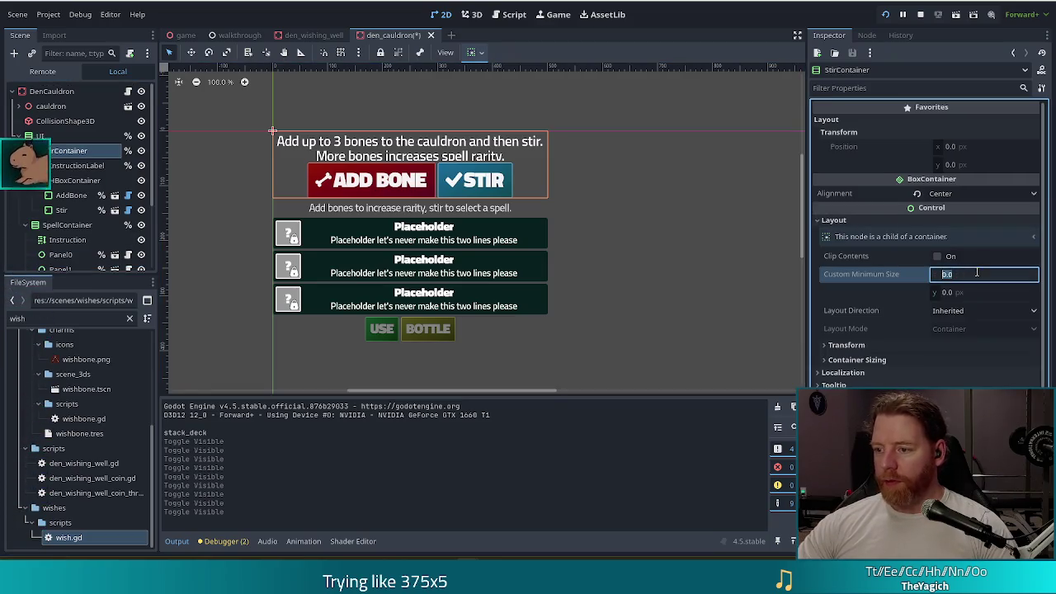
text(0)
key(Return)
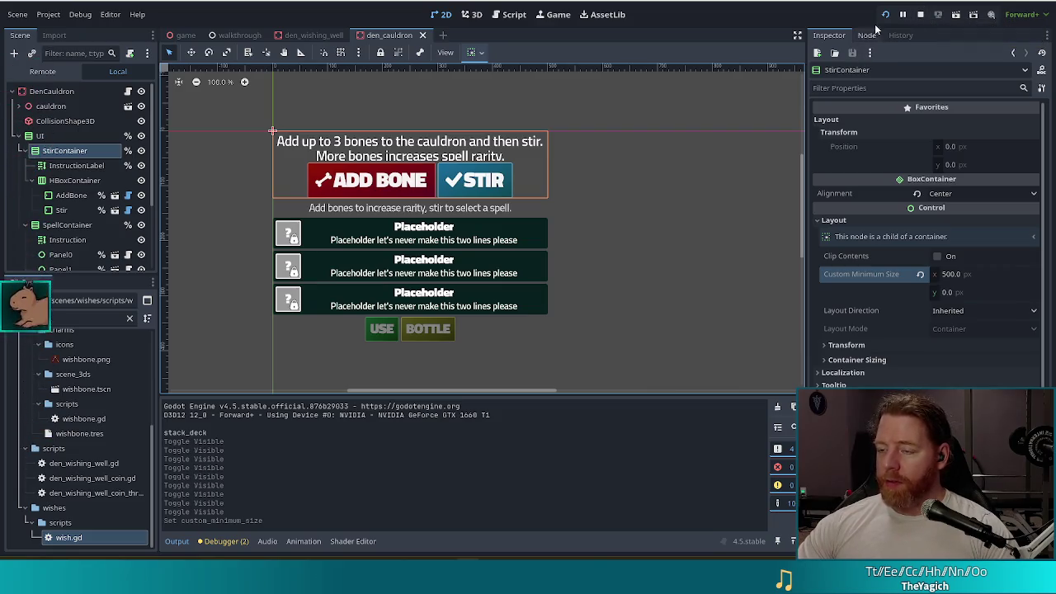
click(920, 14)
Step: Relaunch the game, then return to the den_cauldron scene in the editor
click(885, 14)
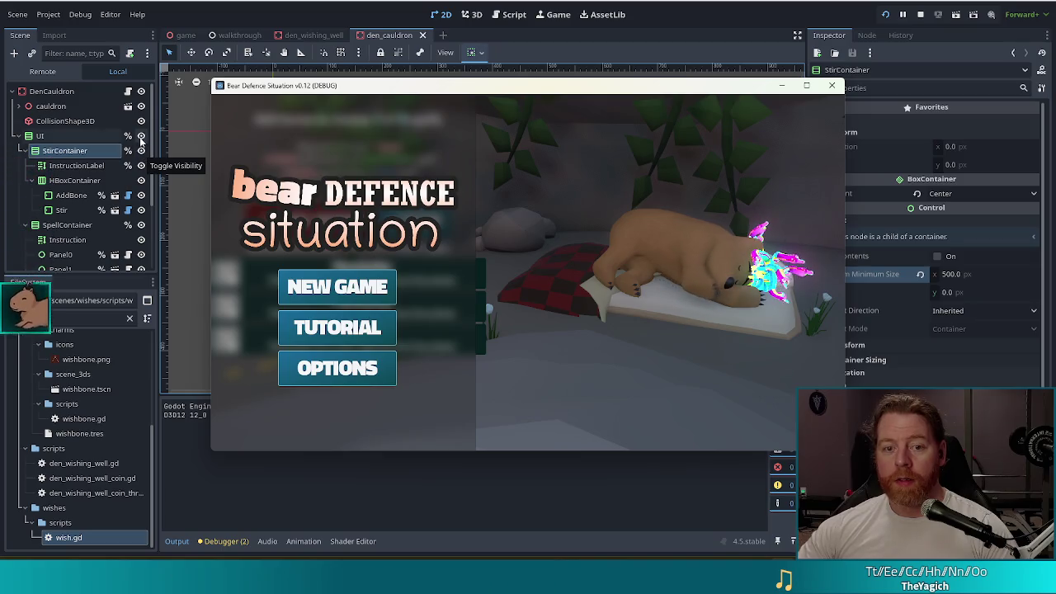
click(137, 178)
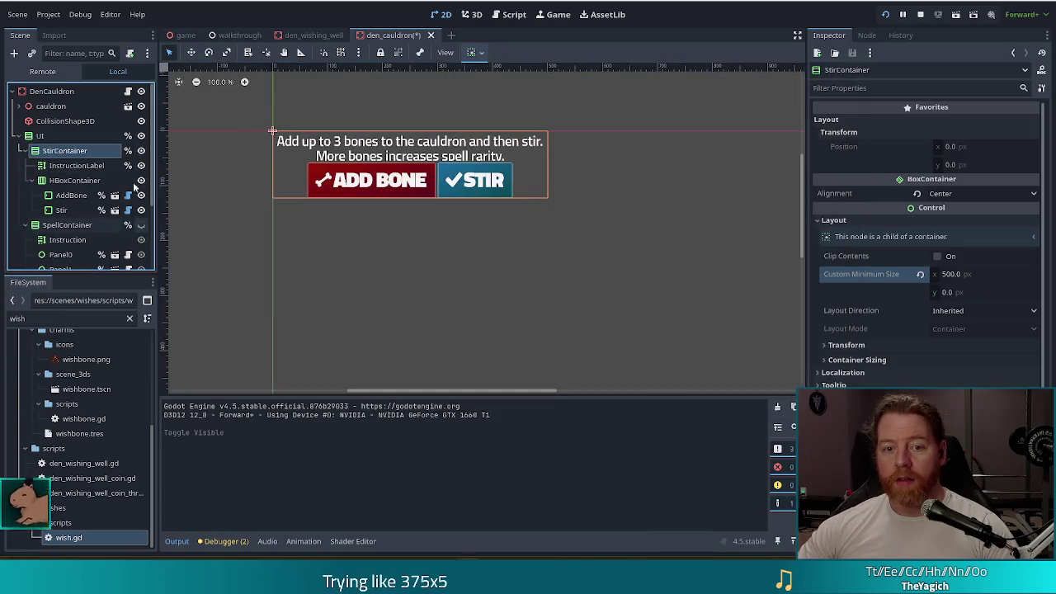
Step: Hide the cauldron's UI node, relaunch the game, and begin a new game from the title menu
click(141, 136)
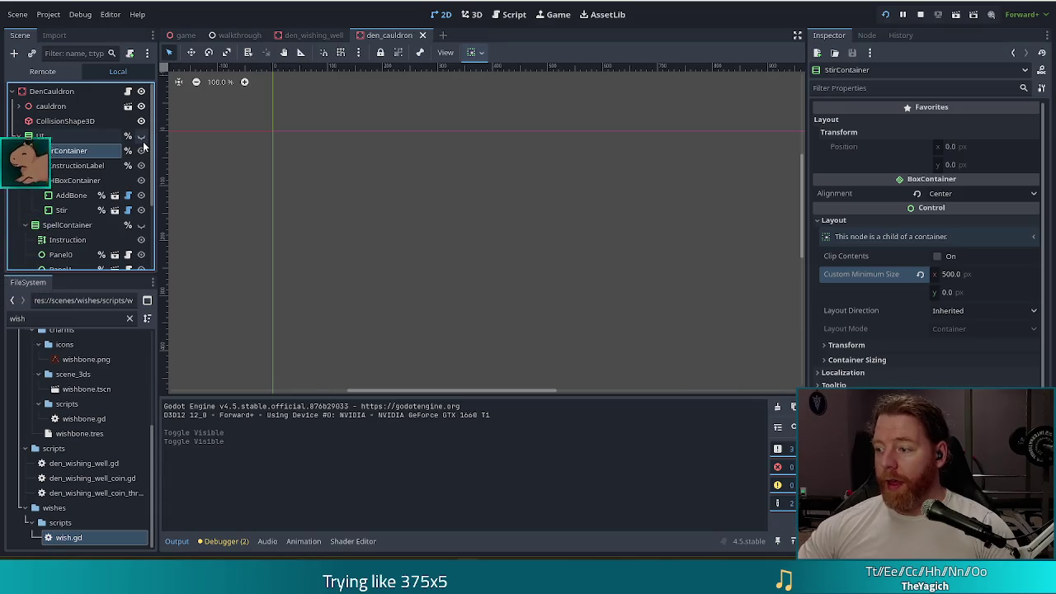
click(919, 14)
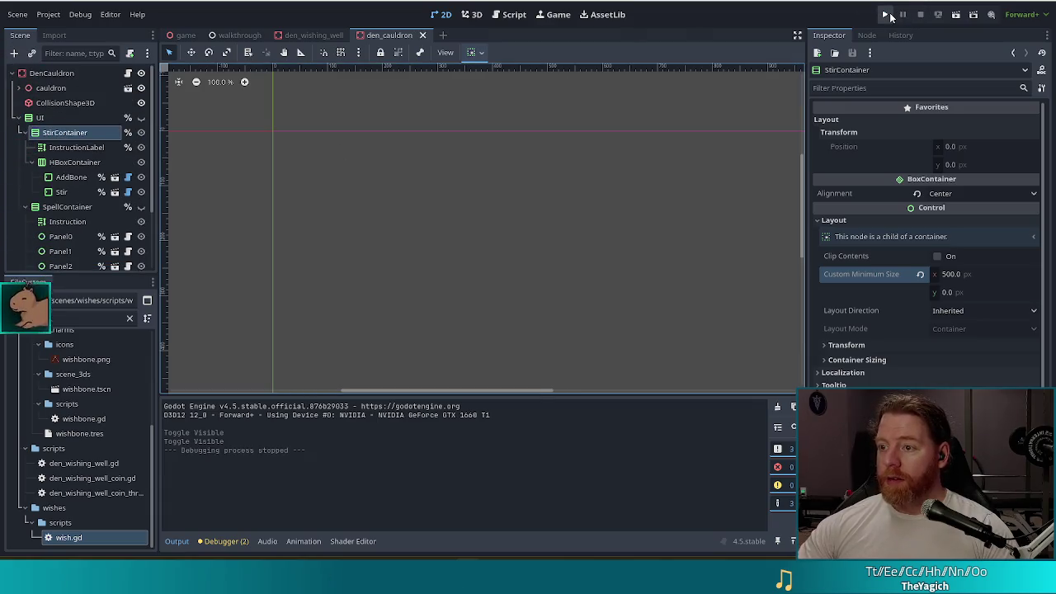
click(887, 15)
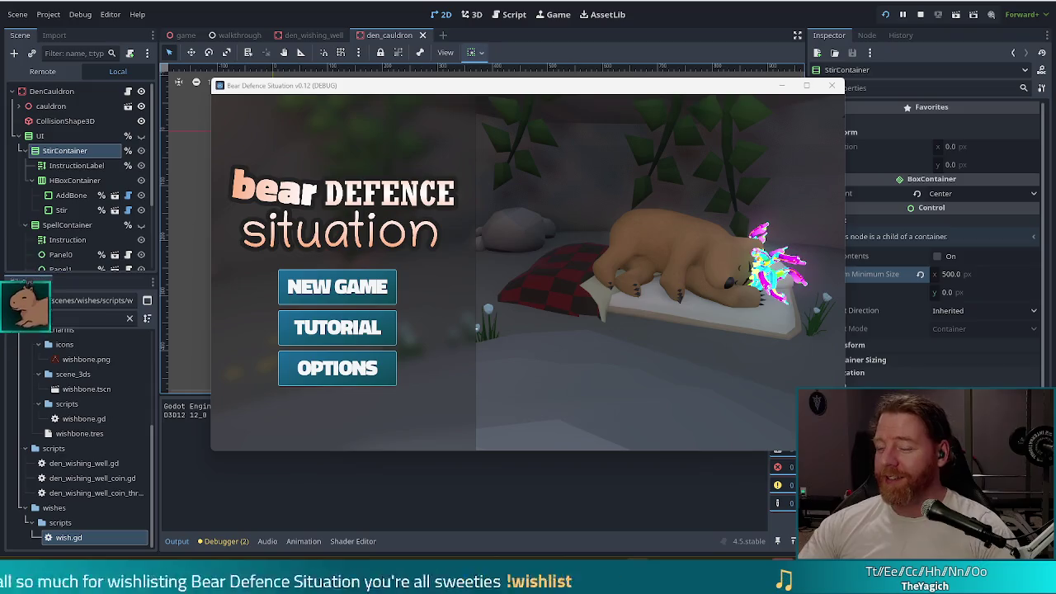
click(348, 290)
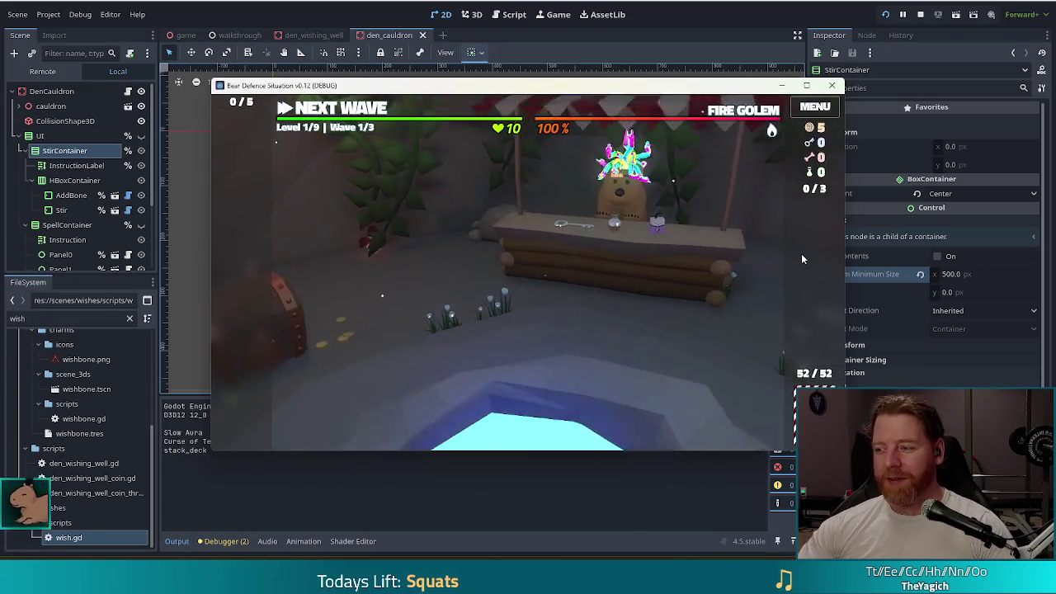
Step: Open the cauldron, run test_kit, then add a bone and stir to reveal Fehu, Fire and Water spells
click(743, 255)
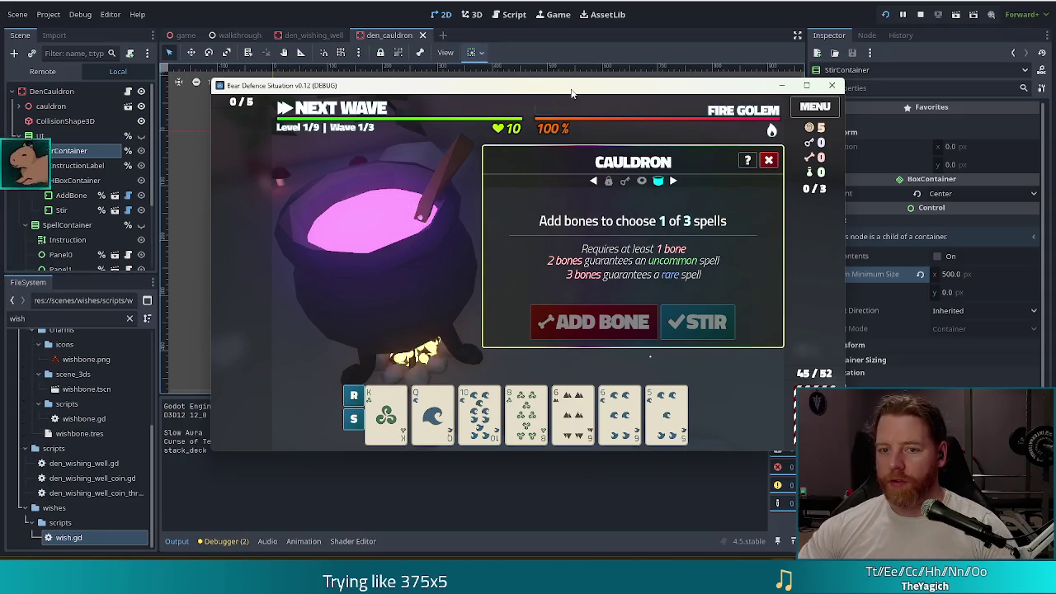
key(grave)
text(it)
key(Return)
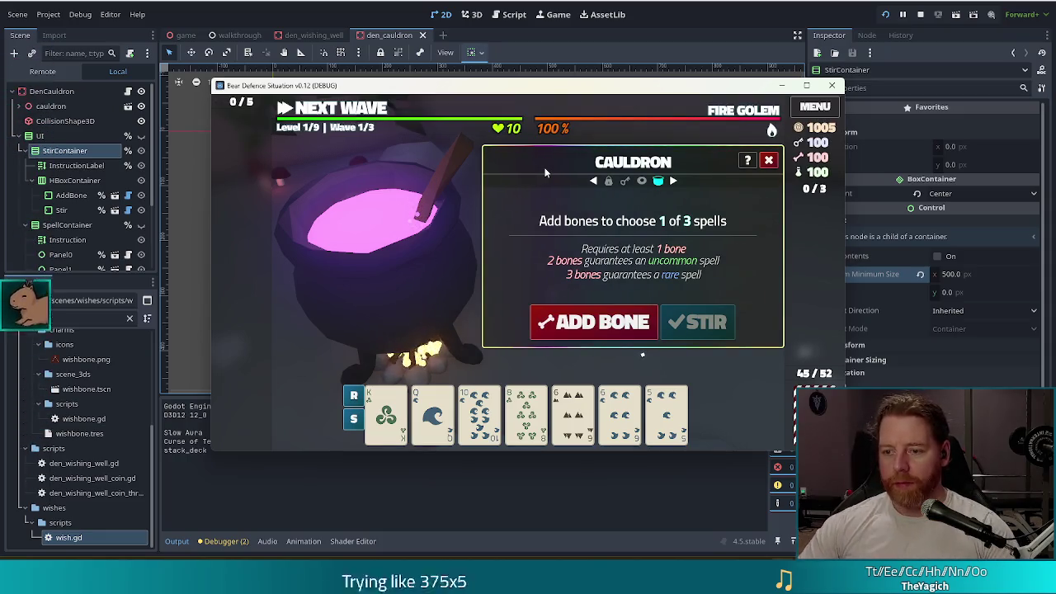
click(619, 327)
click(675, 325)
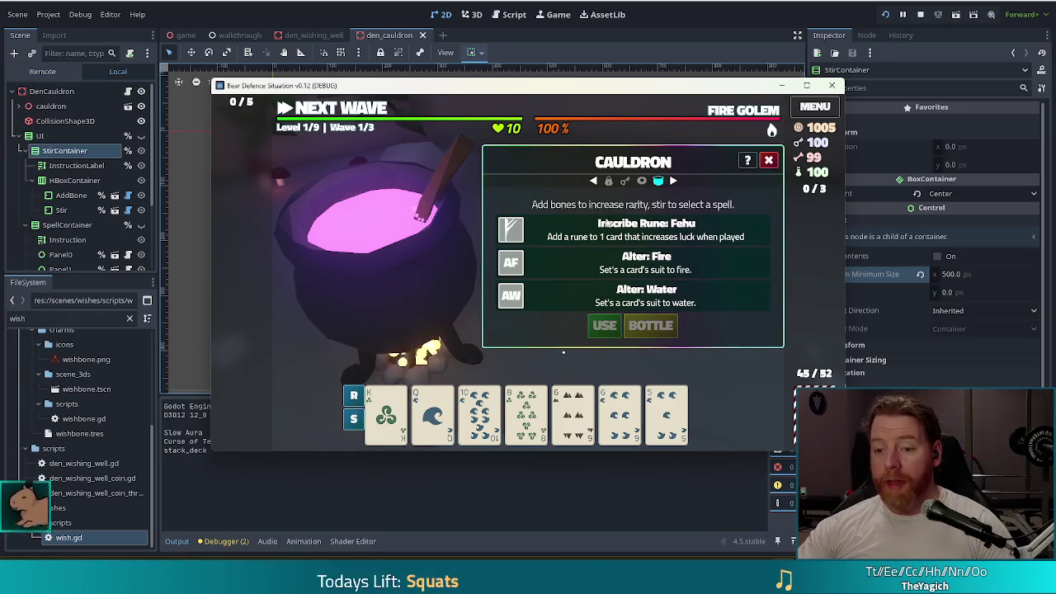
key(F5)
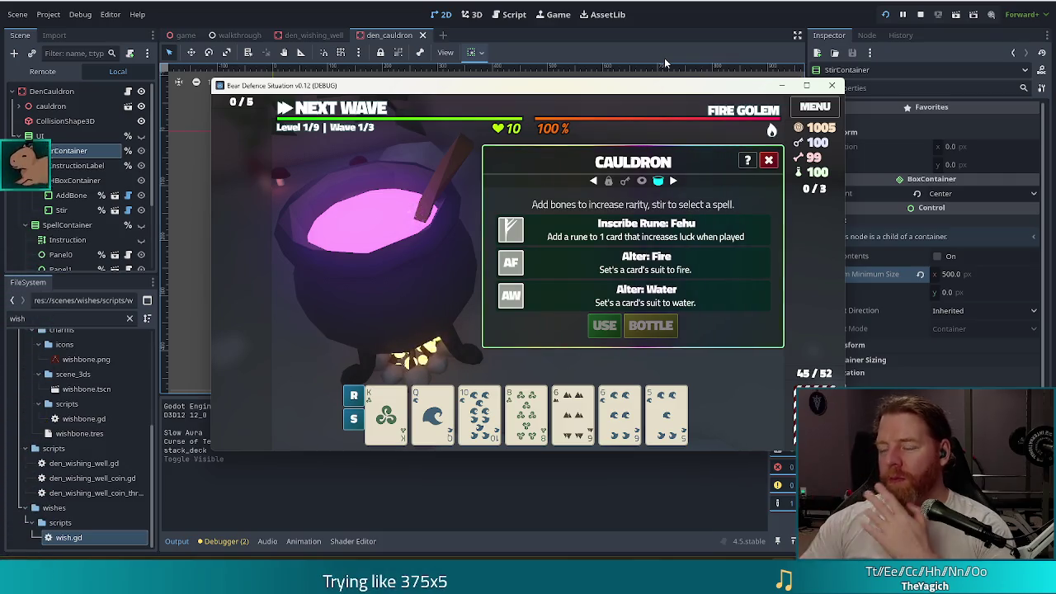
Step: Move the game window up-left and pick the Inscribe Rune: Fehu spell
drag(676, 92, 637, 78)
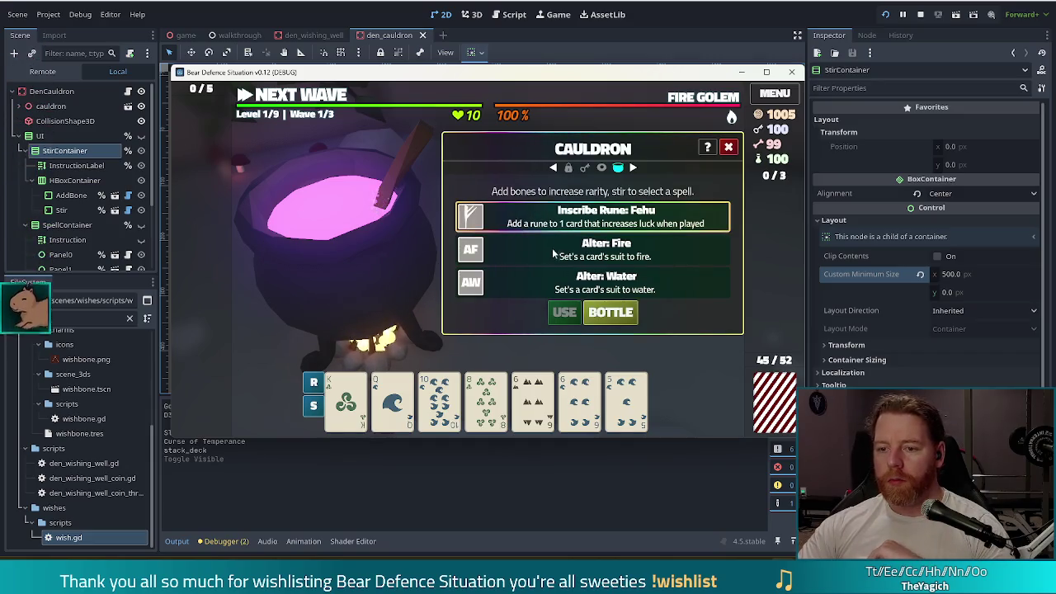
click(544, 224)
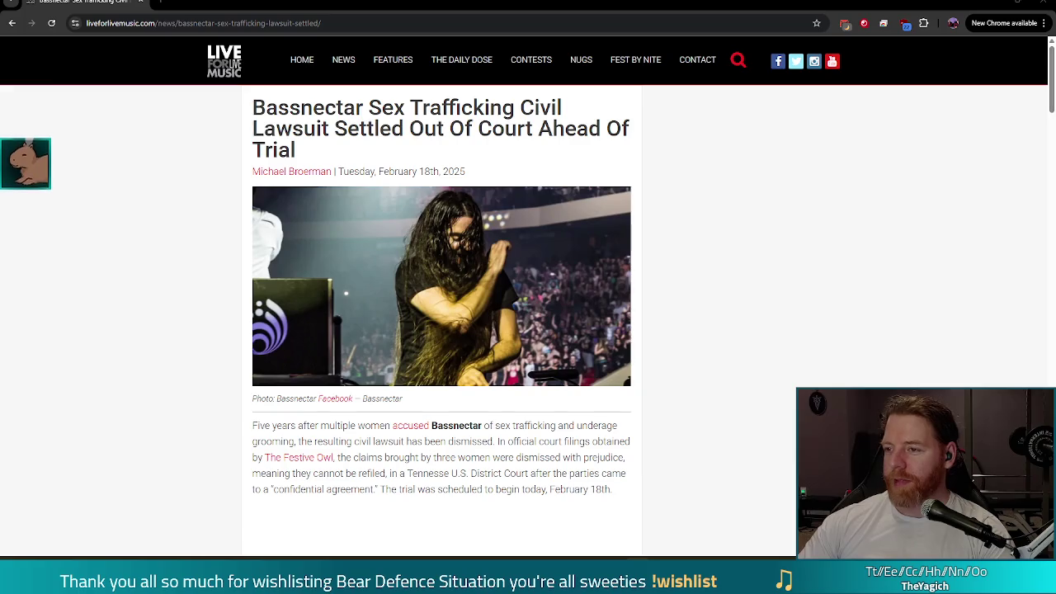
Step: Minimize the Chrome news article to bring back the Godot editor and running game
click(1041, 4)
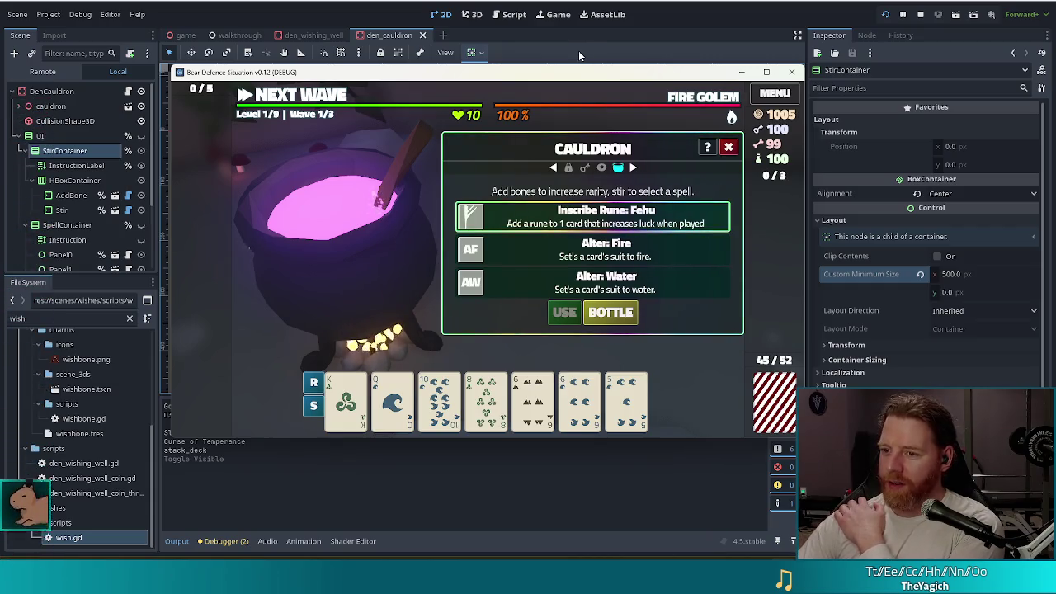
Step: Review the spell choices with USE and BOTTLE, select the AddBone node, and stop the game
mouse_move(571, 91)
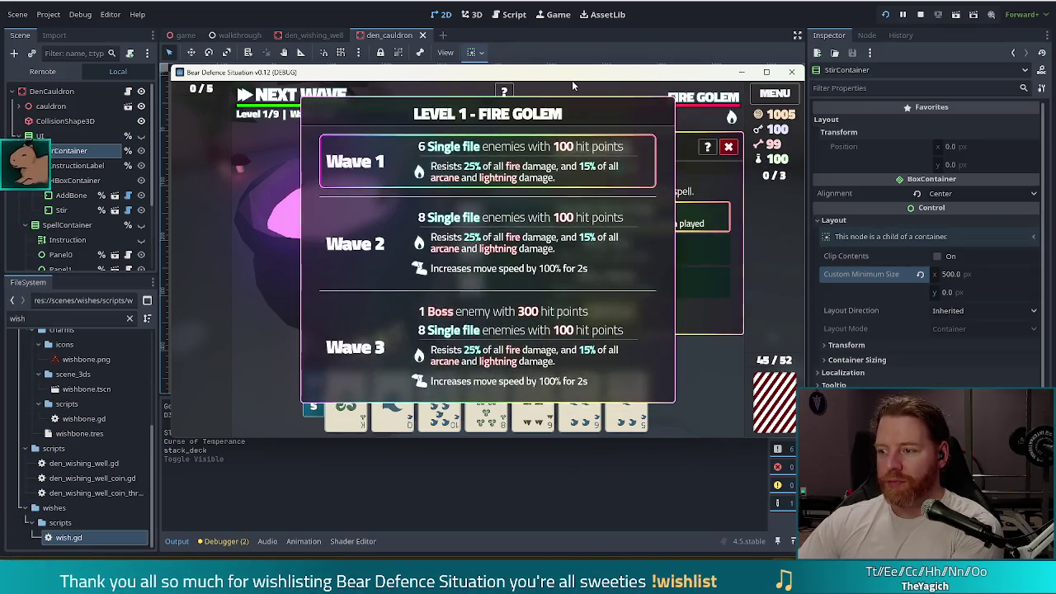
mouse_move(883, 264)
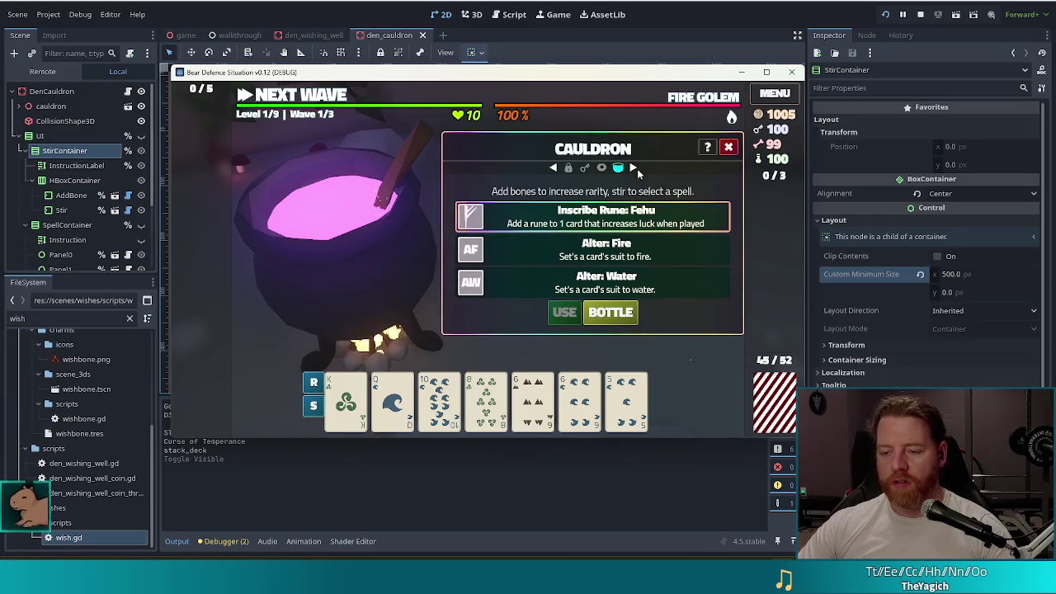
click(71, 196)
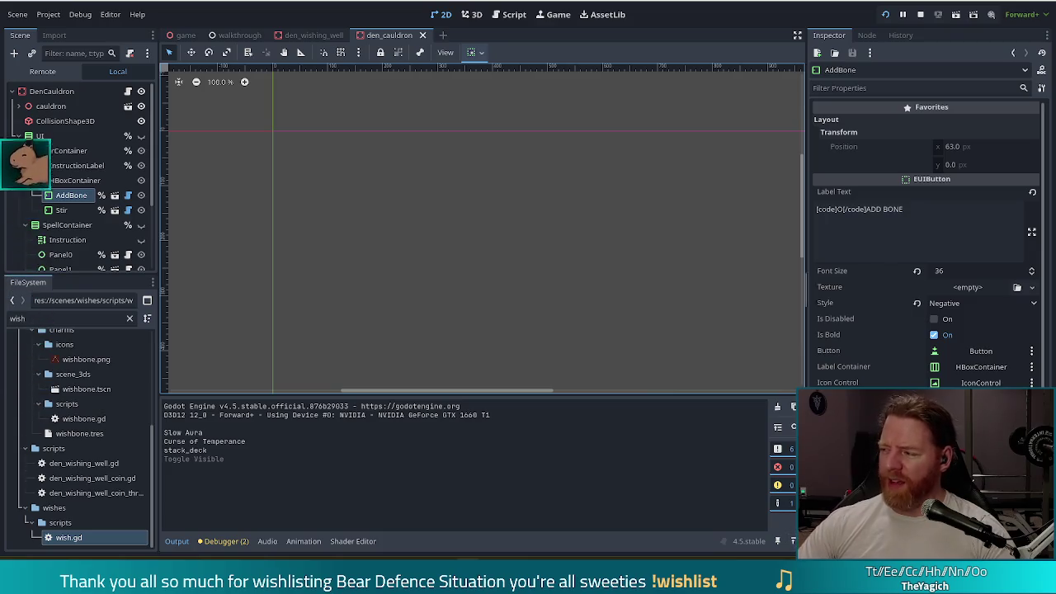
click(919, 14)
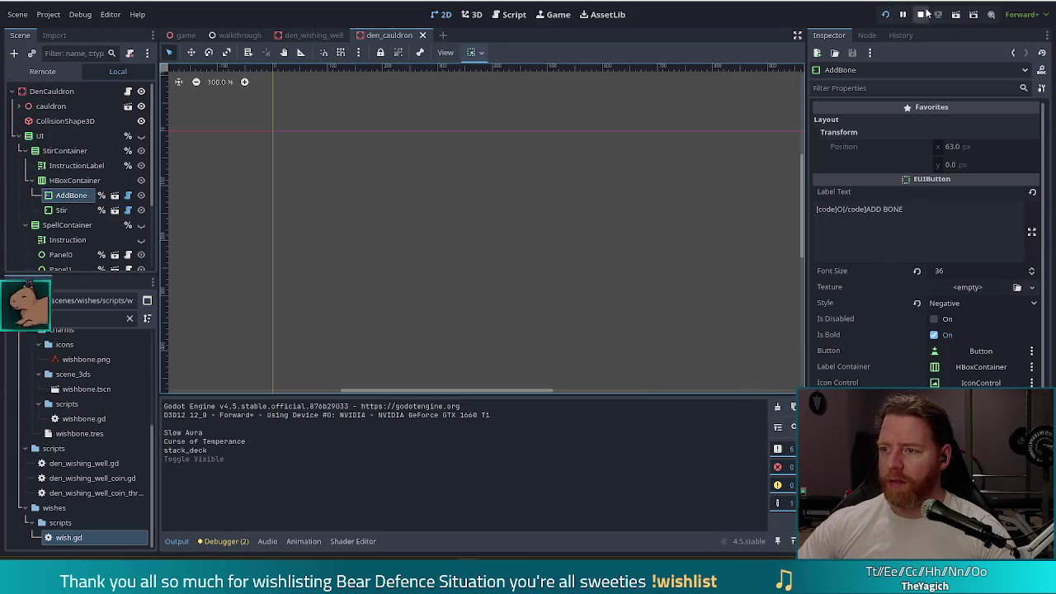
Step: Change the Use button's label to the + key glyph followed by USE, and save
scroll(117, 164, down, 3)
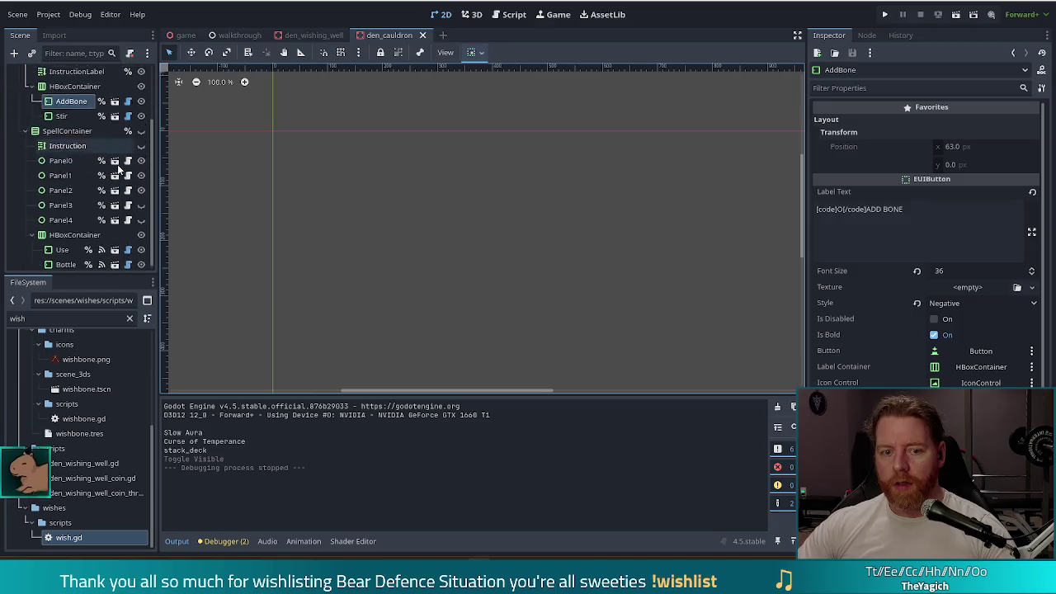
click(62, 246)
click(62, 112)
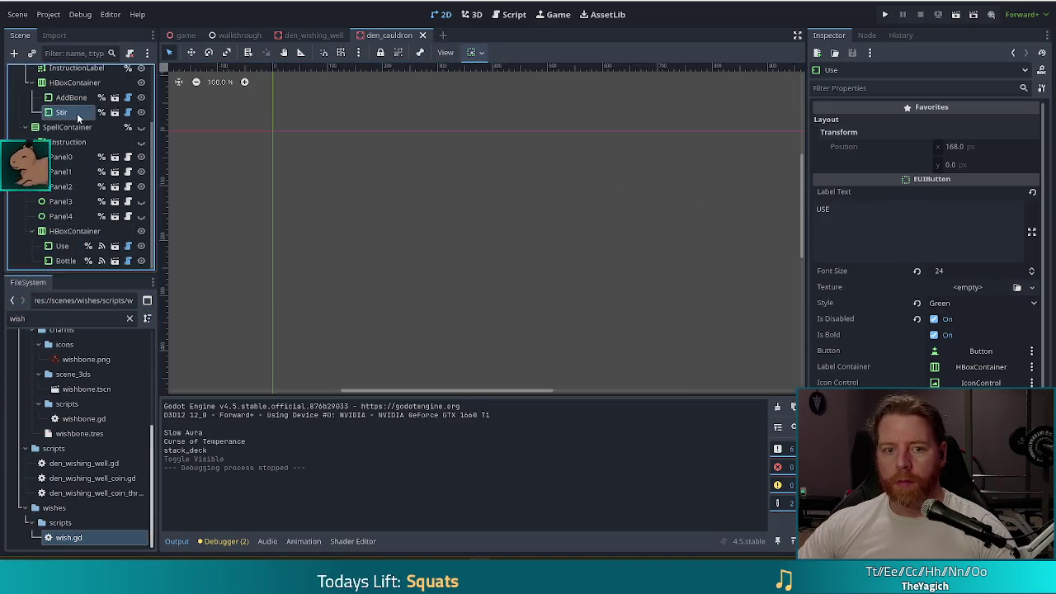
click(62, 246)
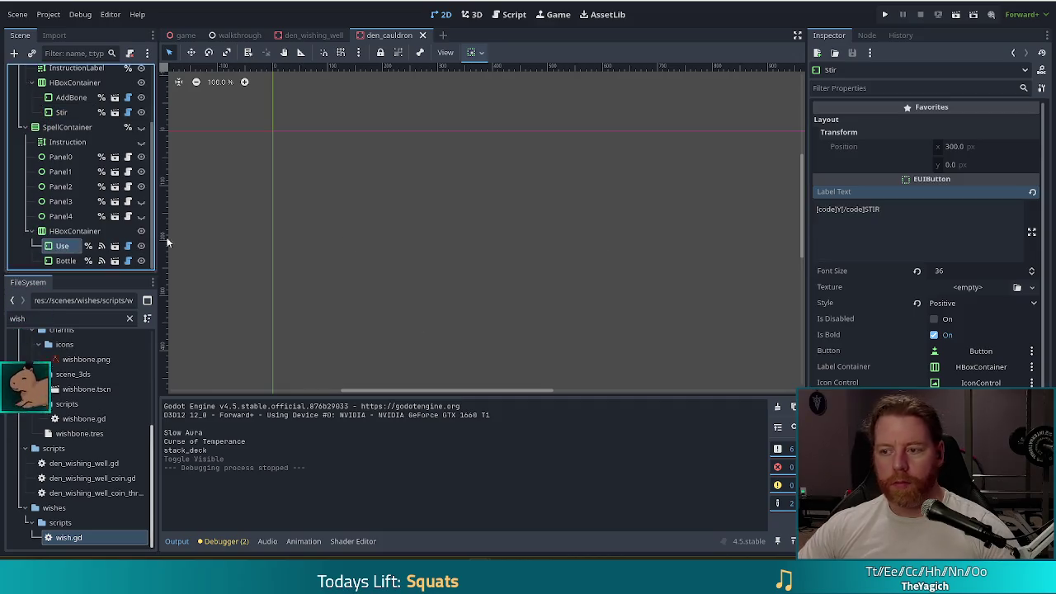
click(842, 208)
key(BackSpace)
text(+)
key(BackSpace)
key(BackSpace)
key(BackSpace)
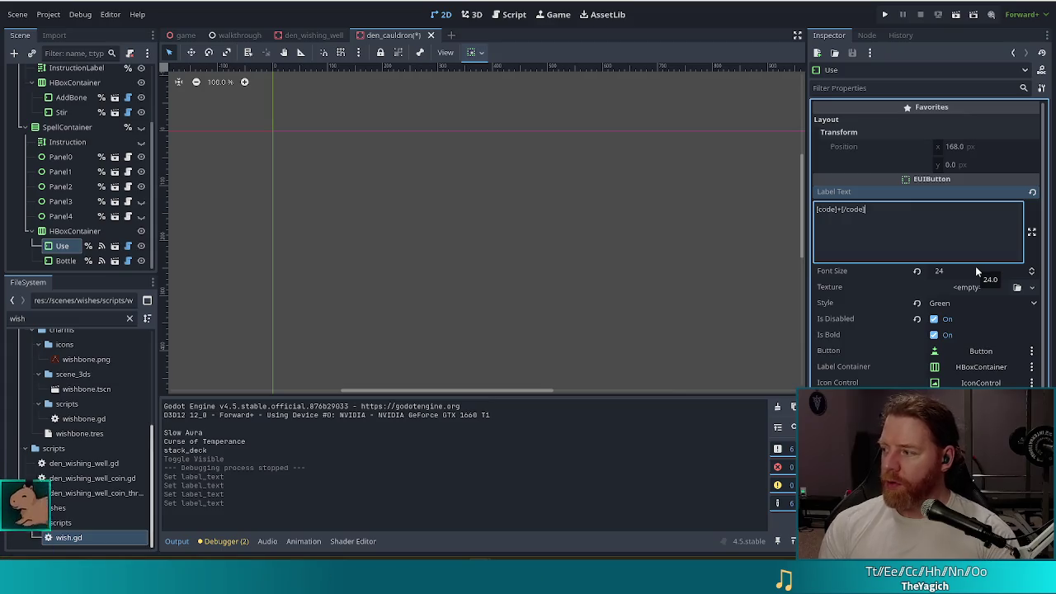
text(USE)
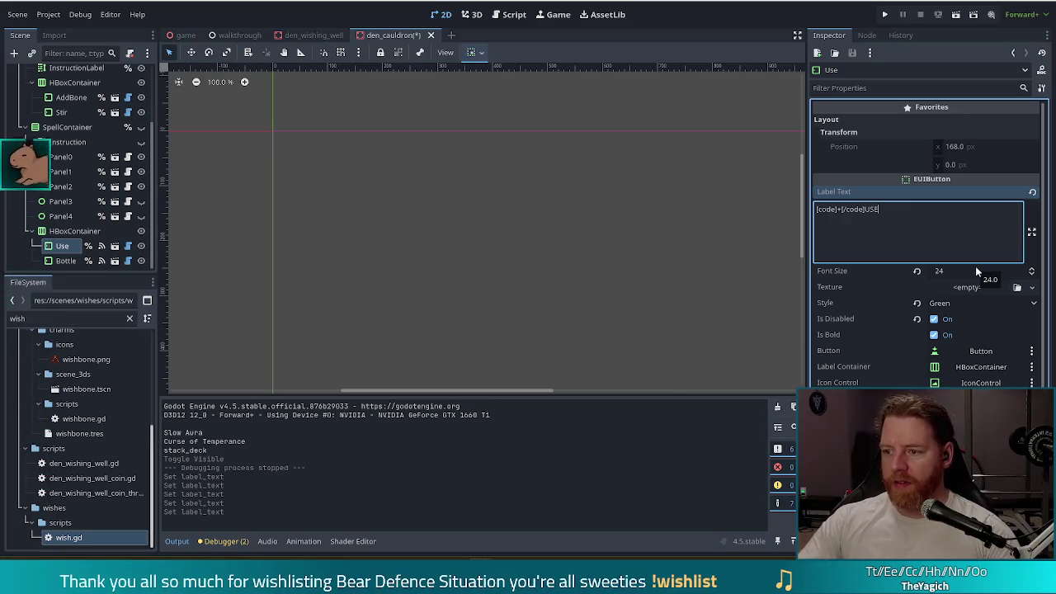
key(ctrl+s)
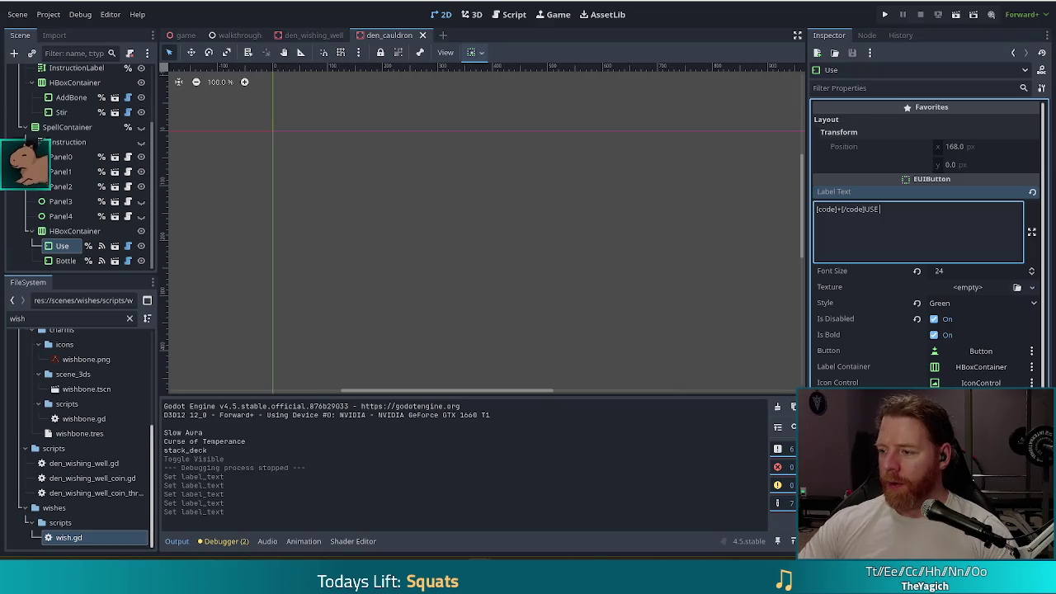
Step: Set the Bottle button's label to [code]F[/code]BOTTLE and save the scene
click(82, 261)
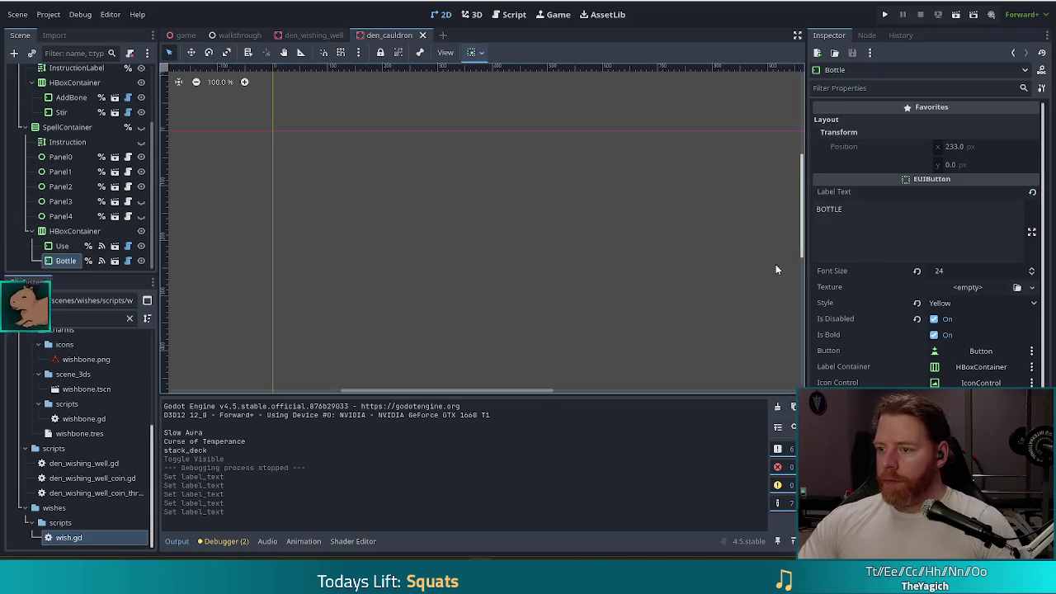
triple_click(881, 210)
text([code]Y[/code]STIR)
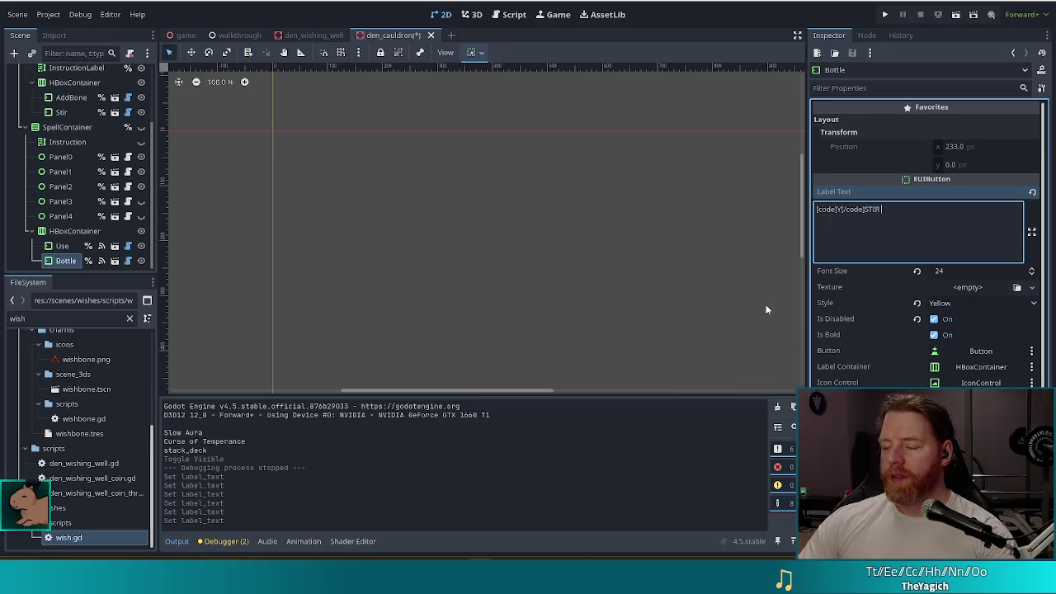
key(BackSpace)
key(BackSpace)
key(BackSpace)
key(BackSpace)
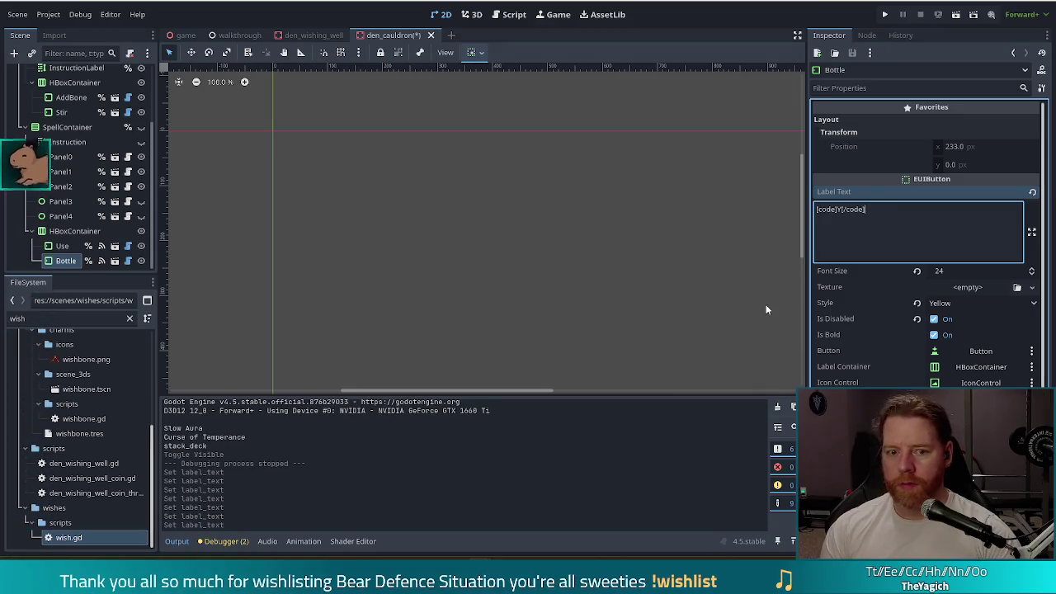
text(BOTTLE)
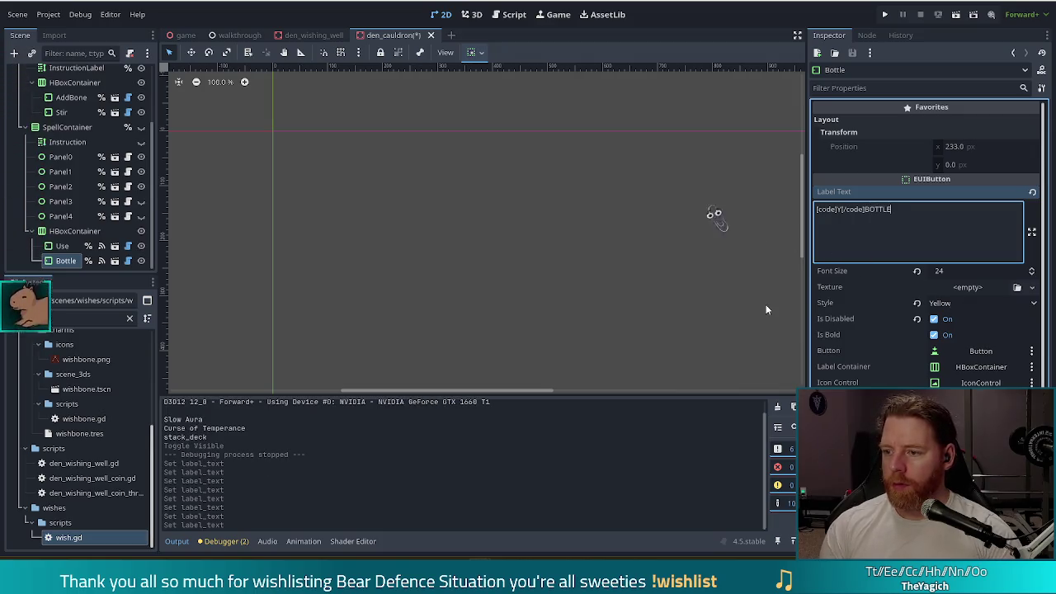
click(840, 209)
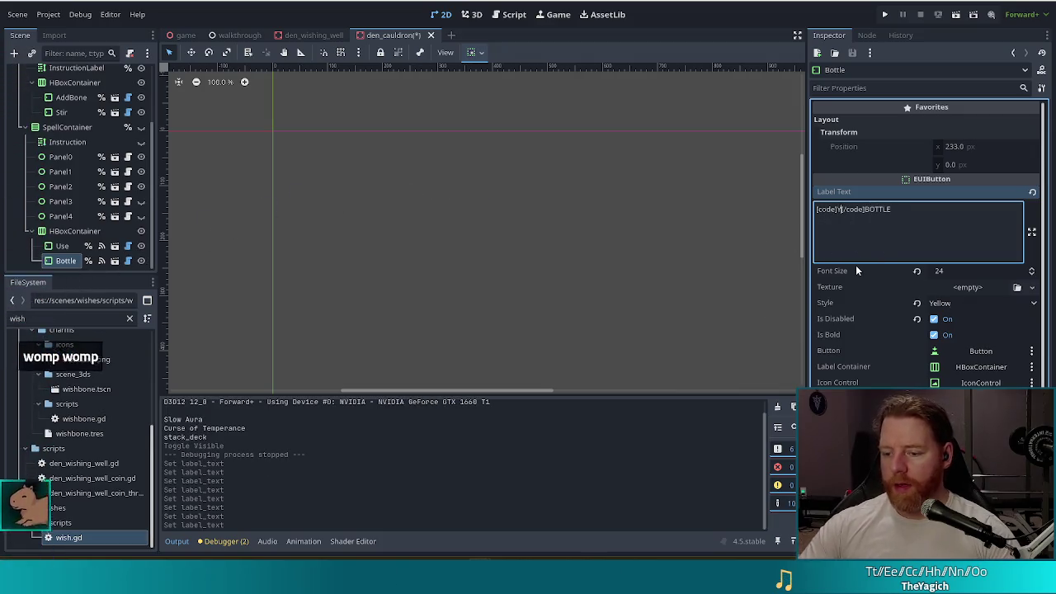
key(alt+Tab)
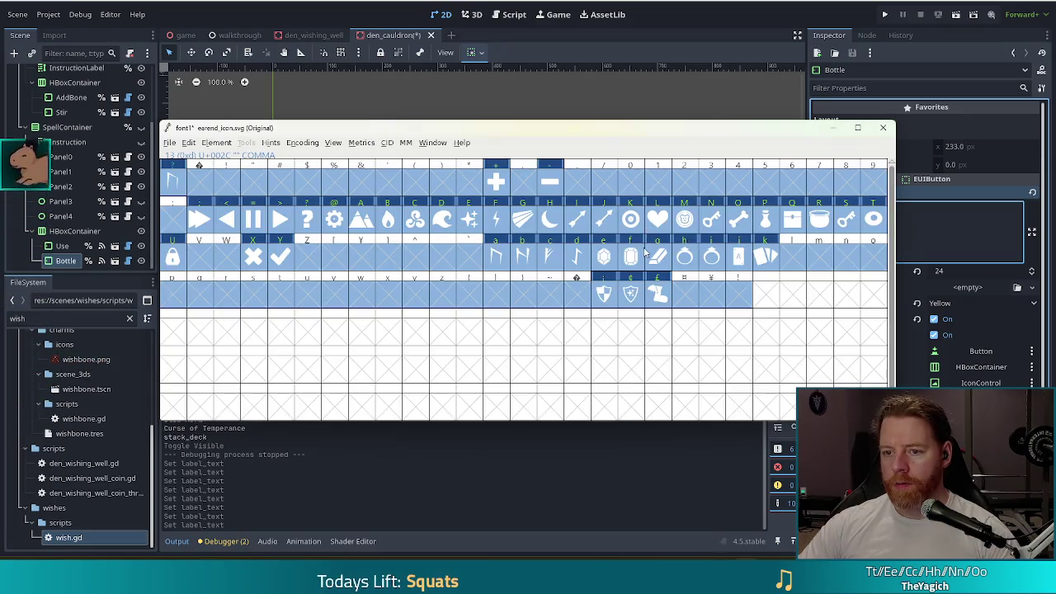
key(alt+Tab)
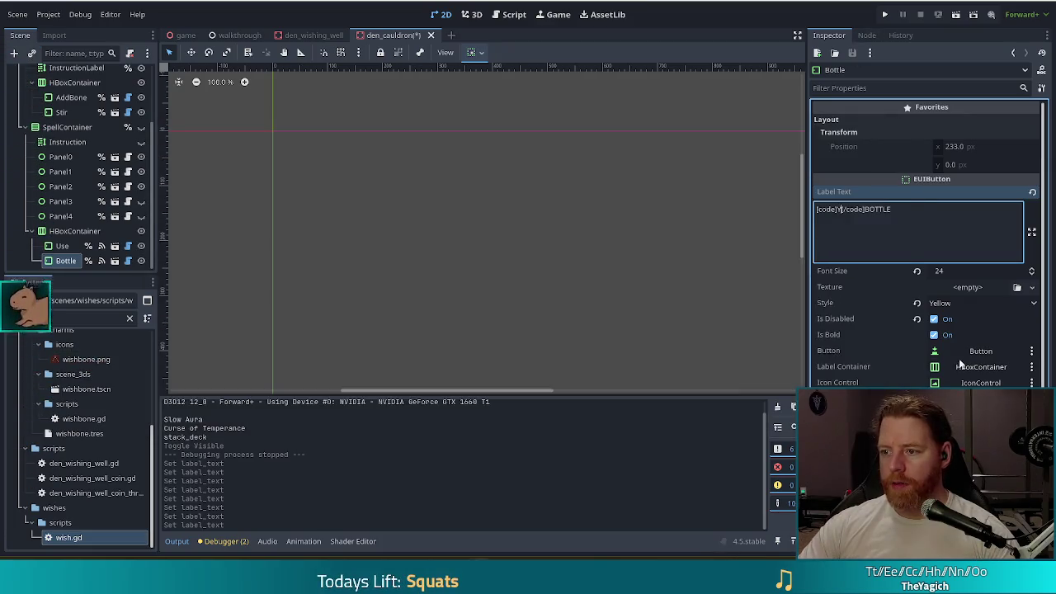
key(BackSpace)
text(F)
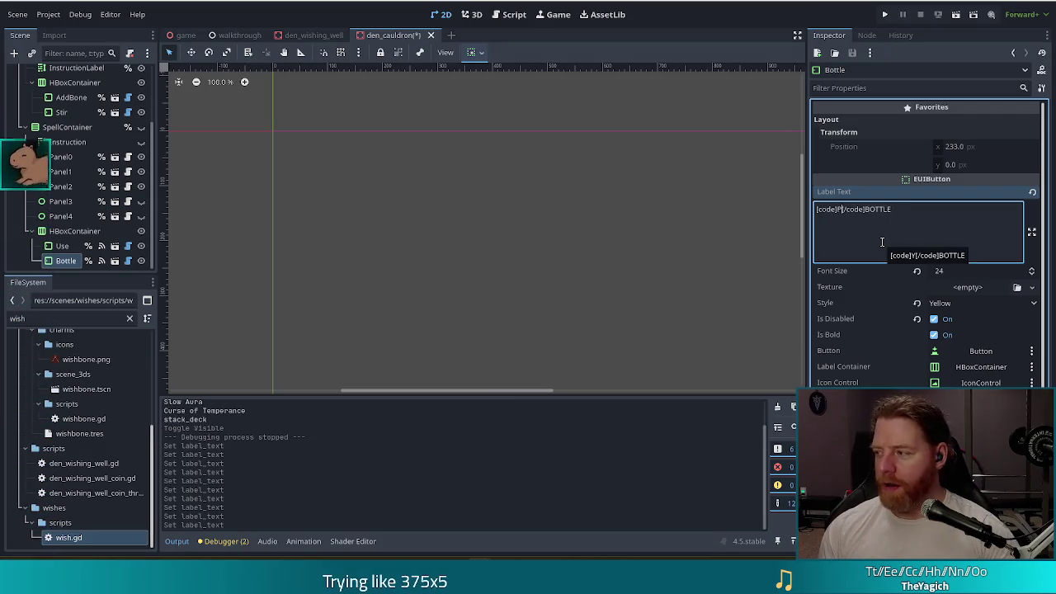
key(ctrl+s)
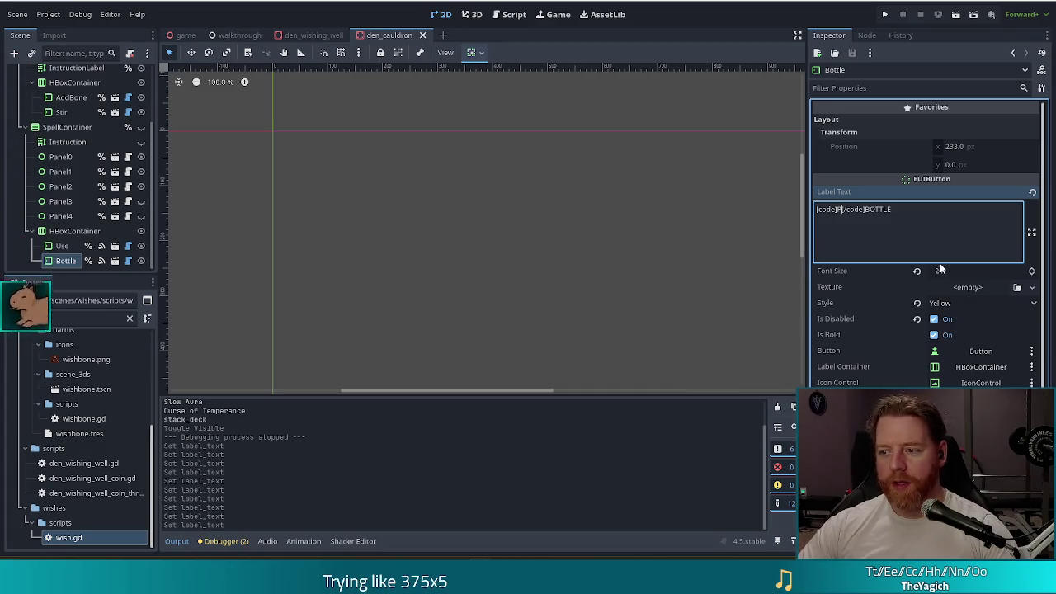
Step: Set the Bottle button's font size to 36
click(951, 270)
text(36)
key(Return)
click(62, 246)
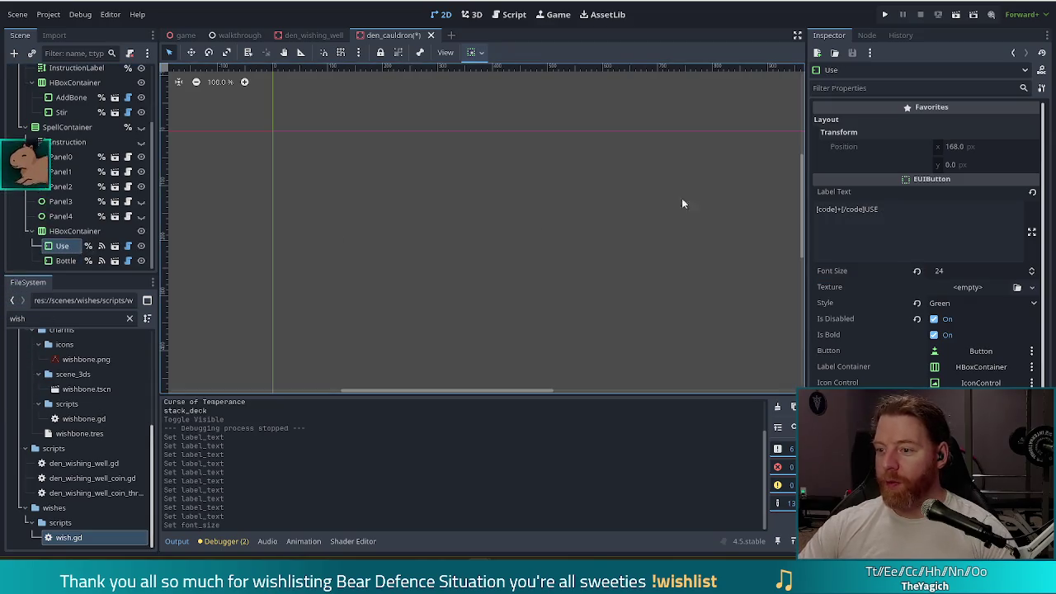
Step: Set the Use button's font size to 36 and save den_cauldron
click(968, 272)
text(36)
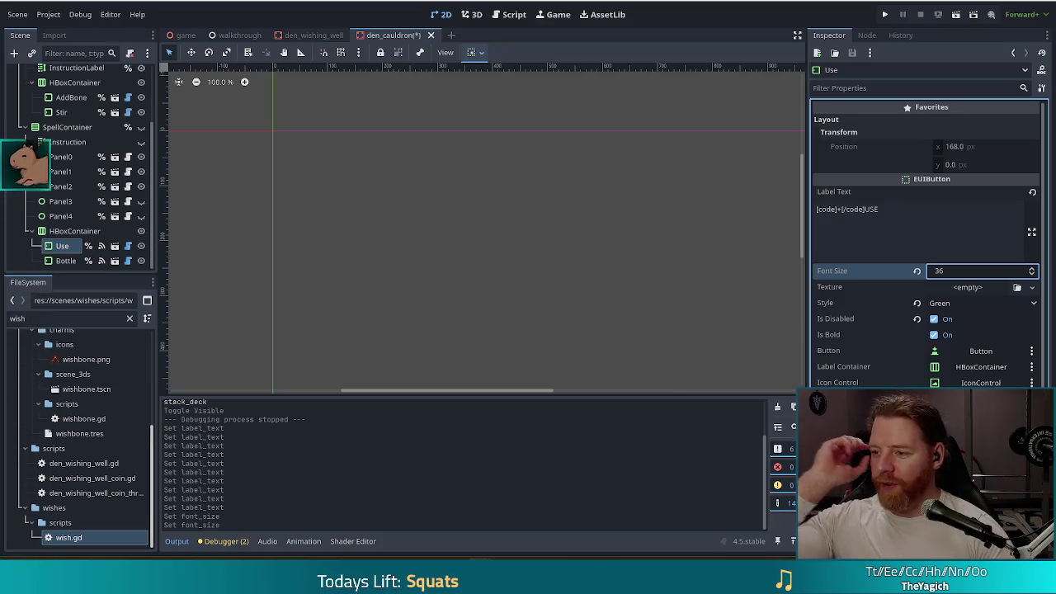
key(ctrl+s)
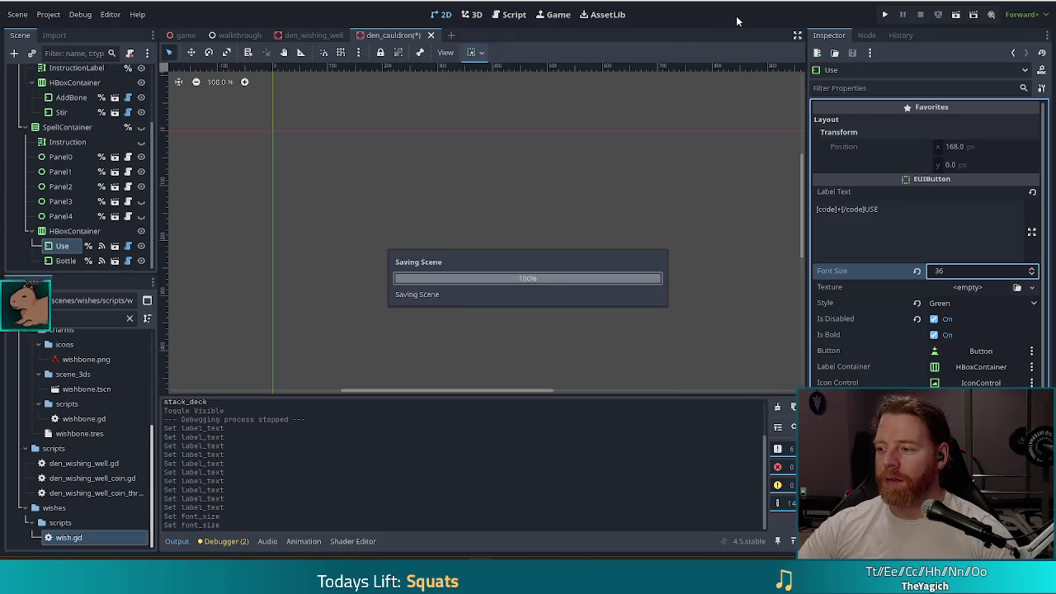
Step: Run the game, start a new game, open the cauldron, and begin typing test_kit in the console
key(F5)
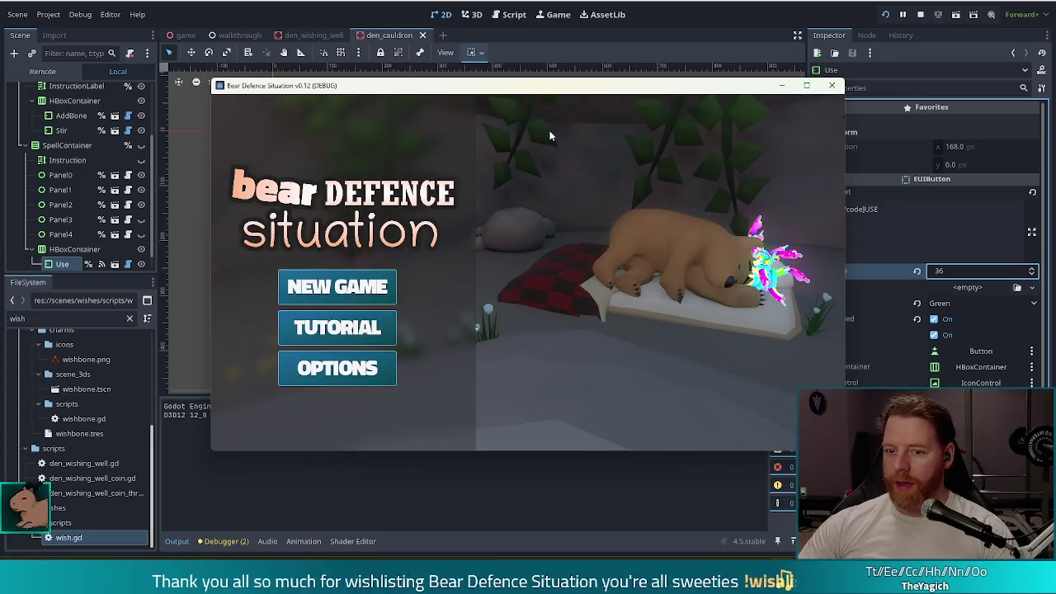
click(349, 288)
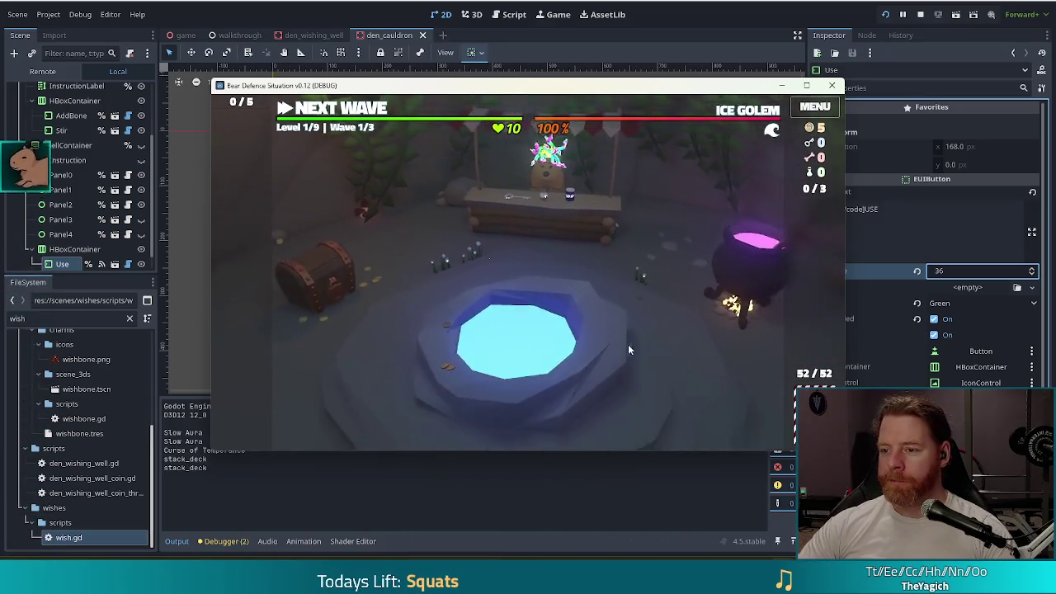
click(714, 293)
key(grave)
text(test_kit)
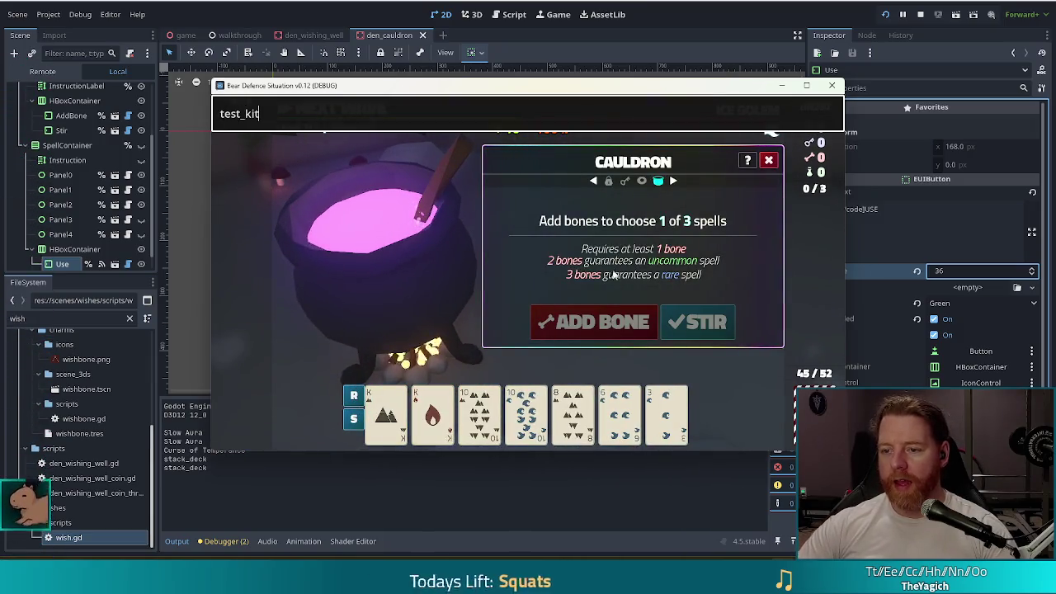
Step: Run test_kit, add a bone, close the console, and stir to show spells, then select HBoxContainer
key(Return)
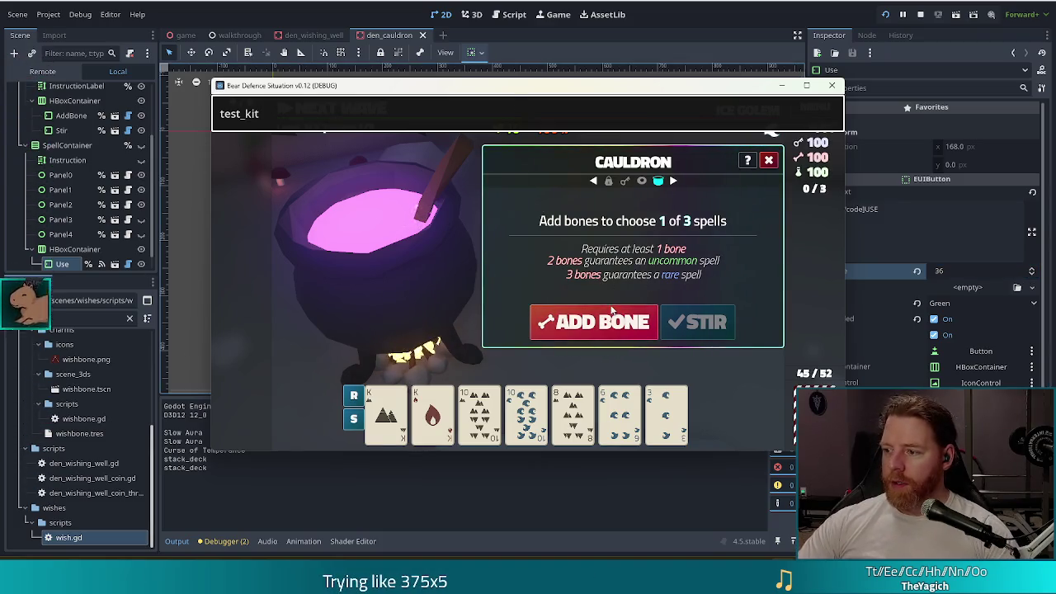
click(537, 310)
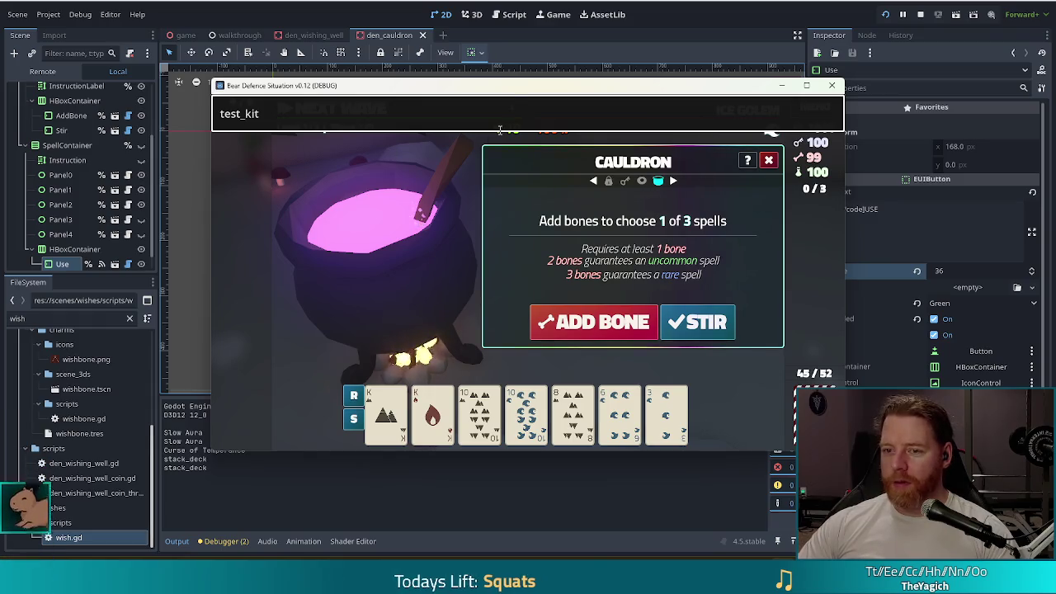
click(324, 115)
key(Return)
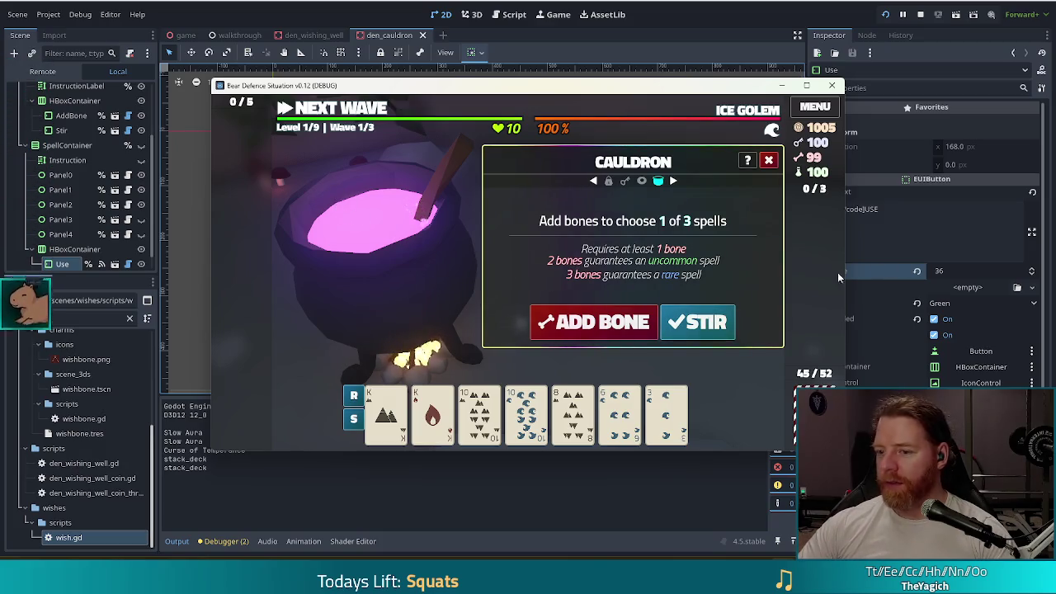
click(719, 323)
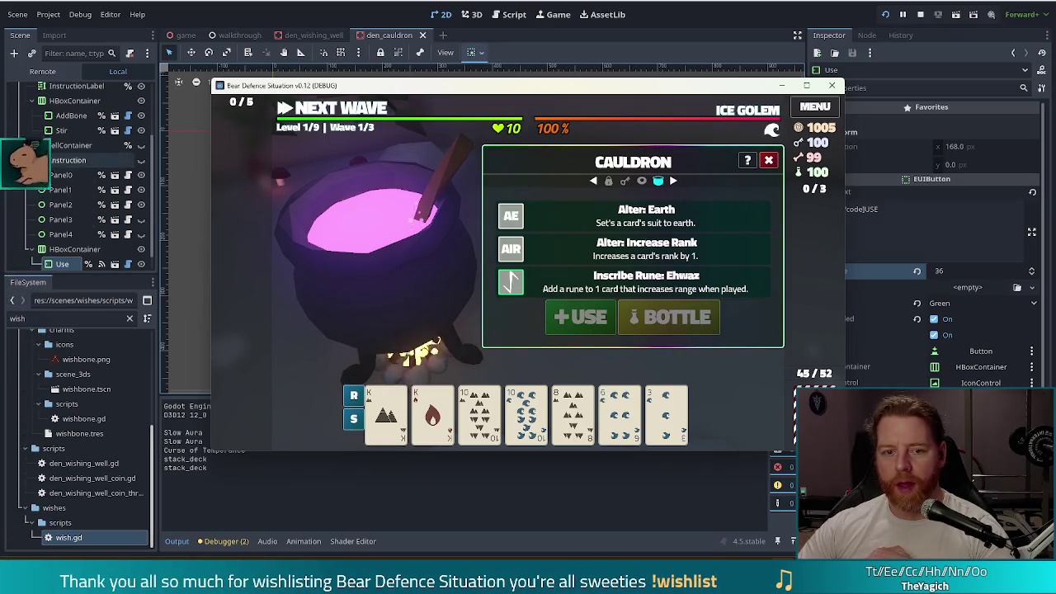
scroll(84, 199, down, 1)
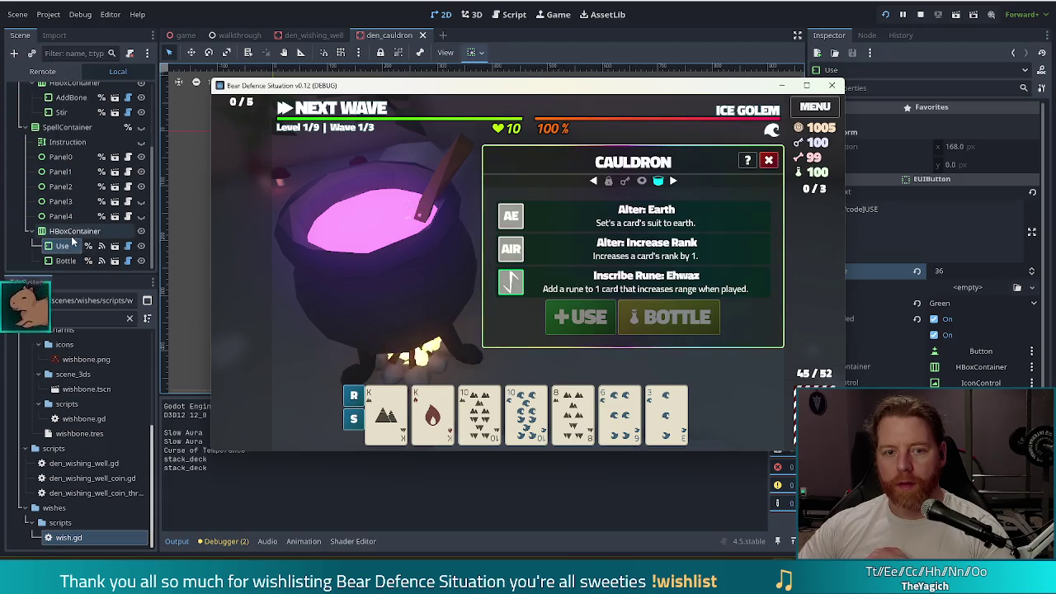
click(82, 235)
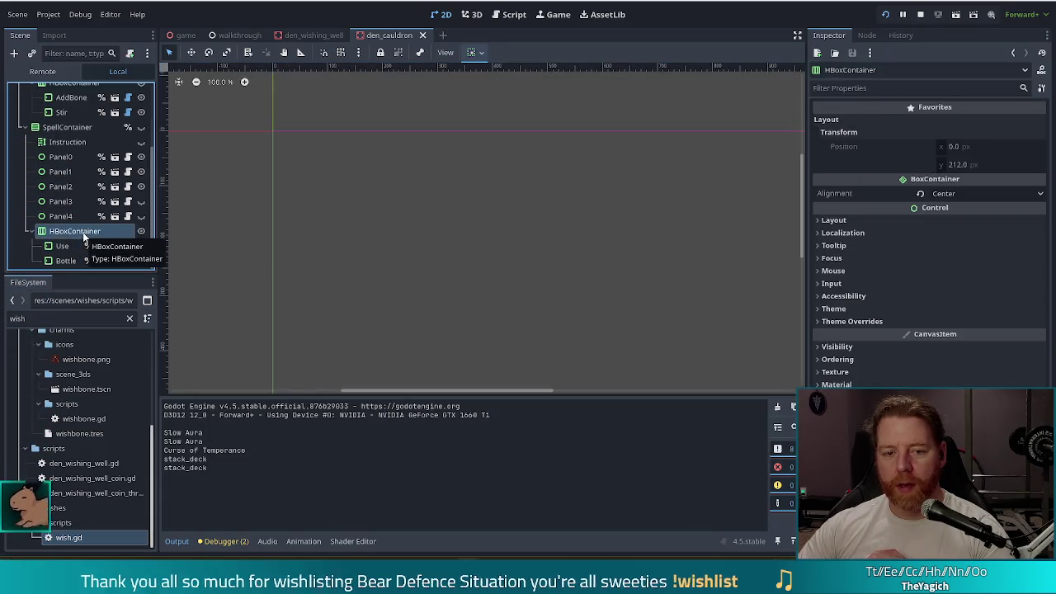
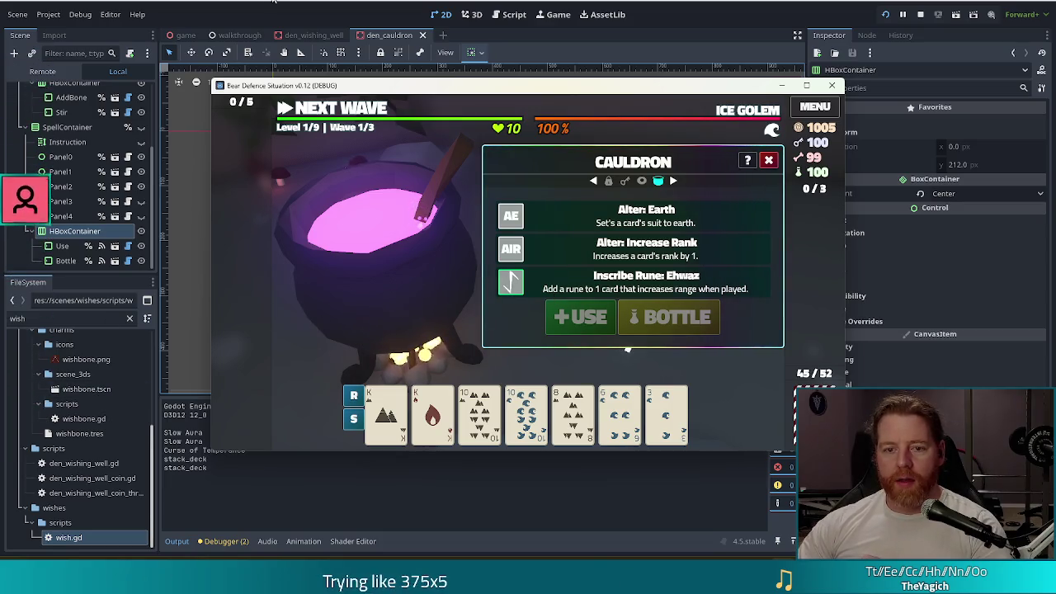
Step: Bring the Godot editor in front of the game and select SpellContainer in the Scene dock
click(68, 232)
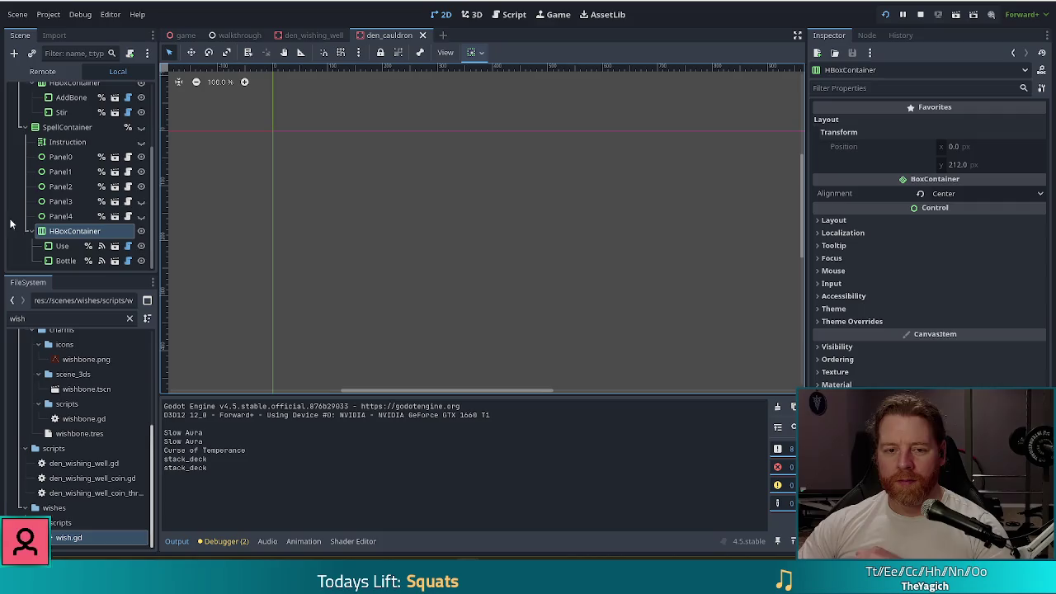
click(66, 128)
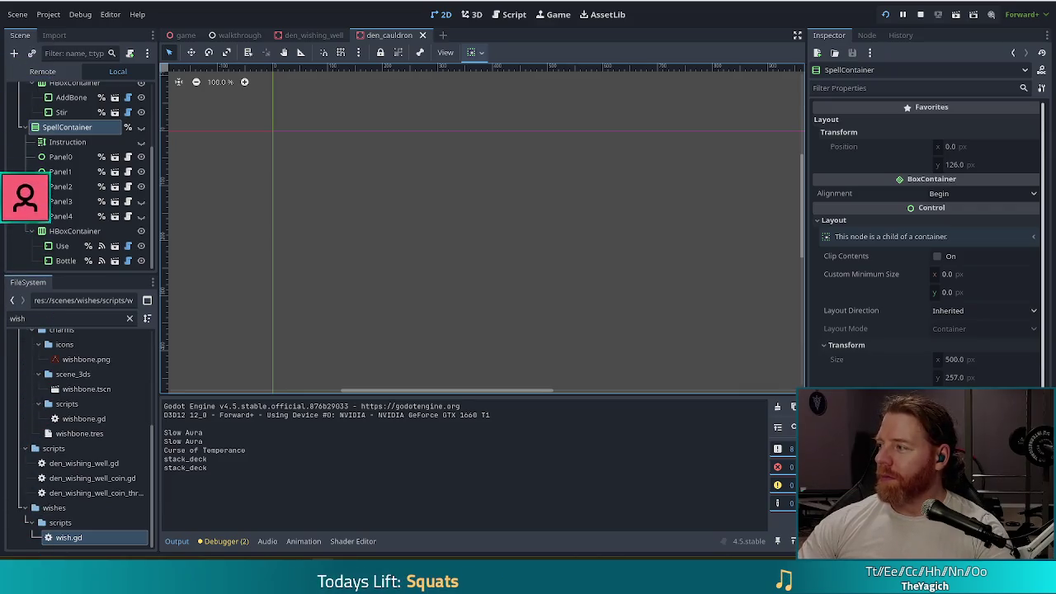
Step: Drag the Twitch stream window over the editor and select its web address
mouse_move(1055, 207)
mouse_down()
mouse_move(655, 160)
mouse_move(627, 0)
mouse_up()
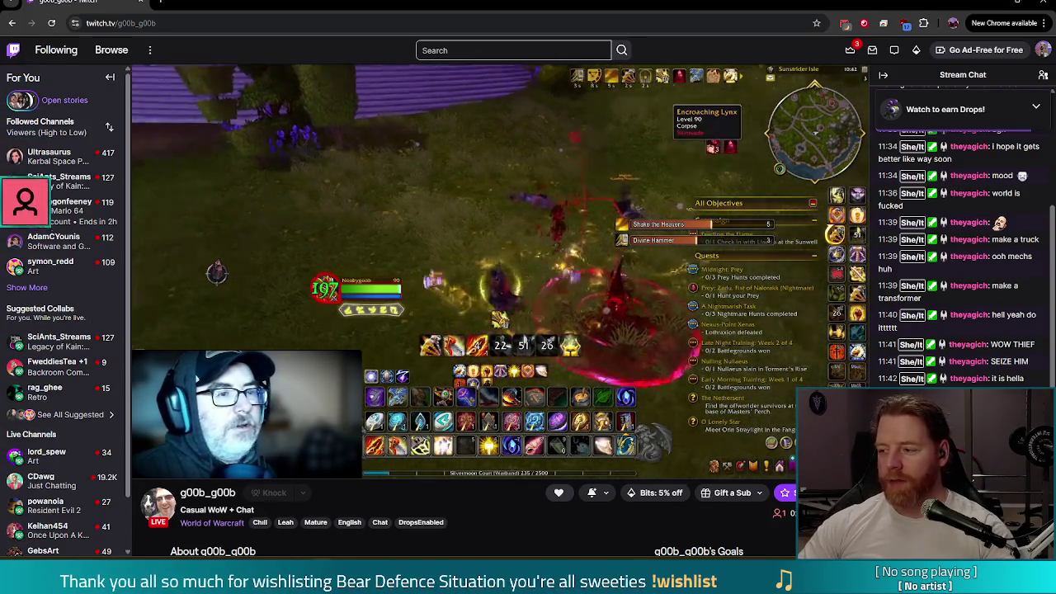
click(161, 23)
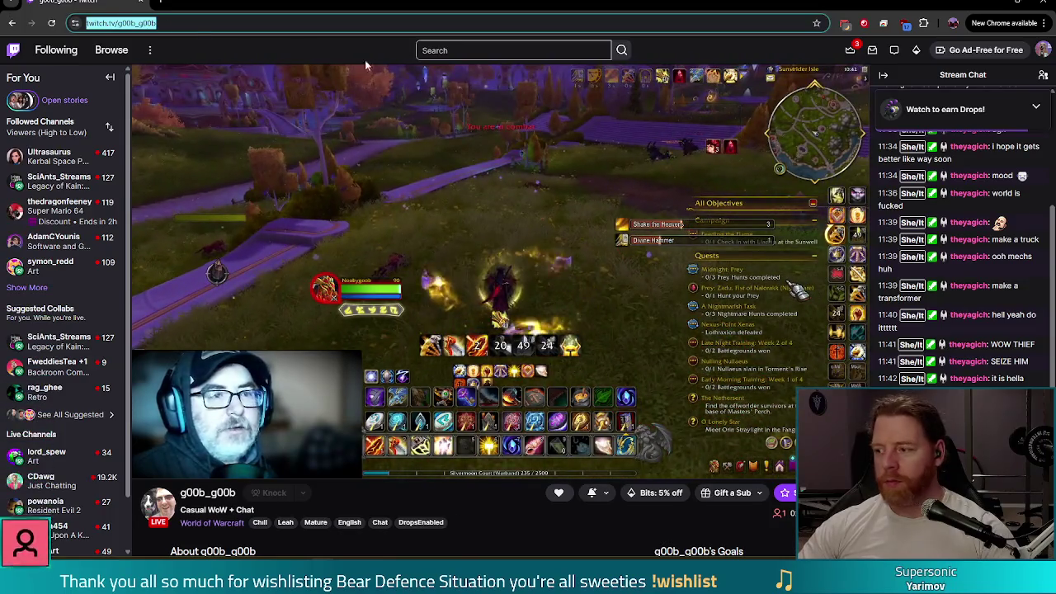
Step: Leave the address unchanged and slide the Twitch window off-screen to reveal Godot
key(Escape)
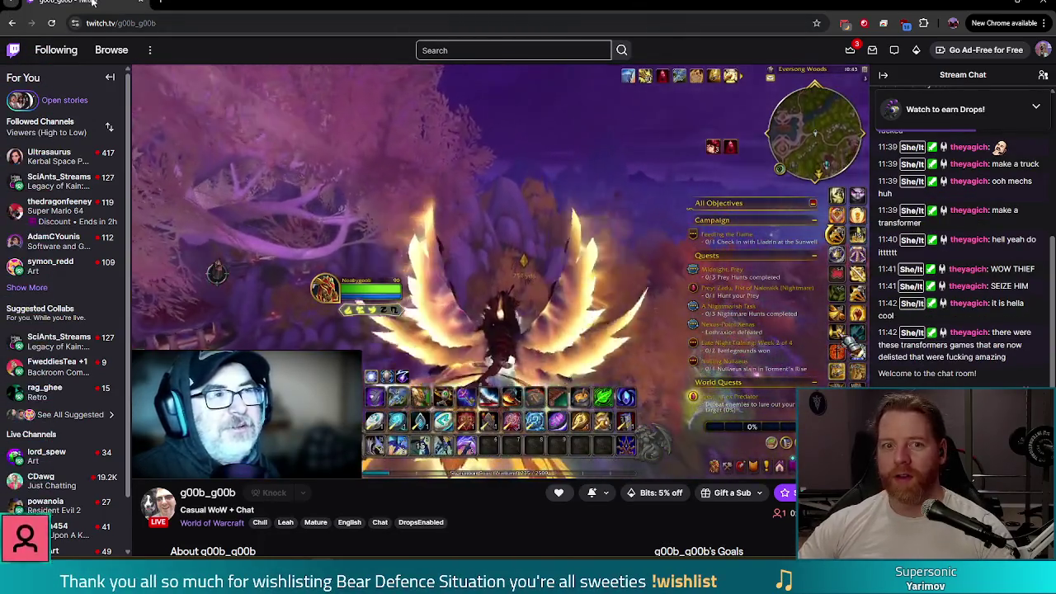
key(super+shift+Right)
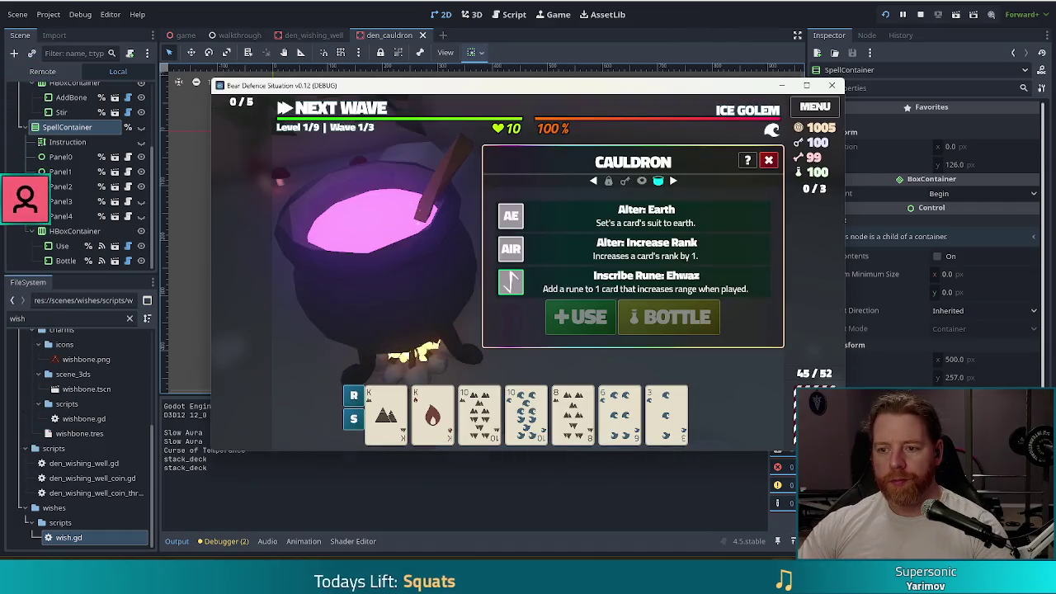
Step: Stop the game, add a MarginContainer under SpellContainer, and move HBoxContainer into it
click(905, 15)
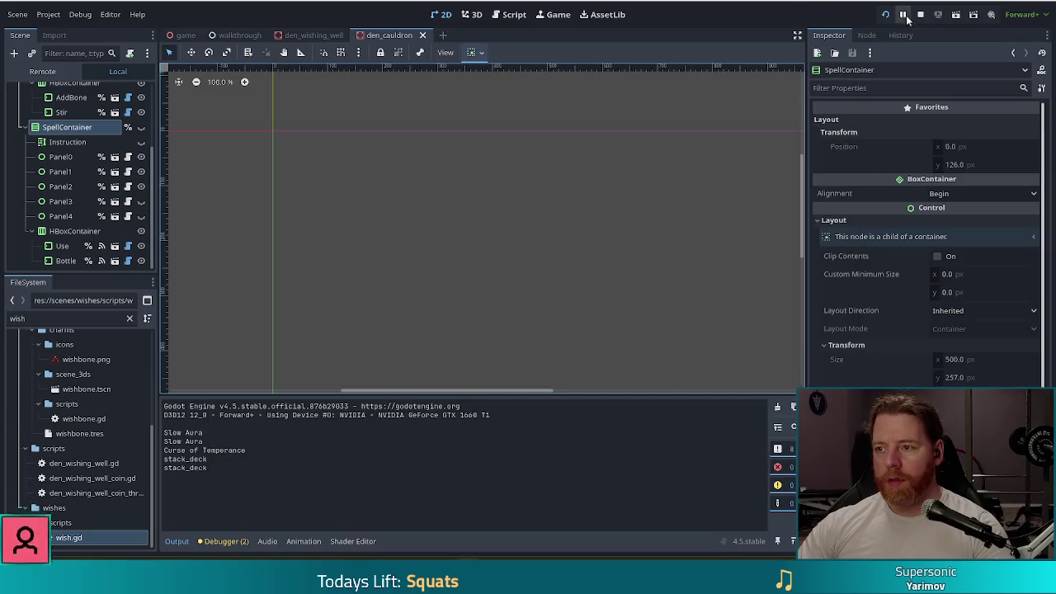
click(72, 128)
key(ctrl+a)
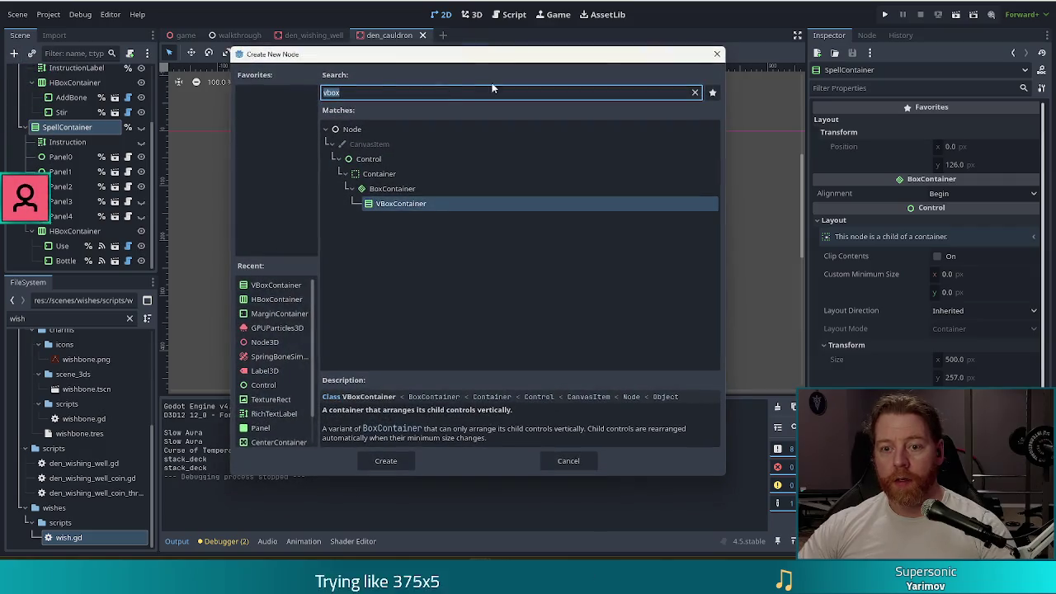
text(margin)
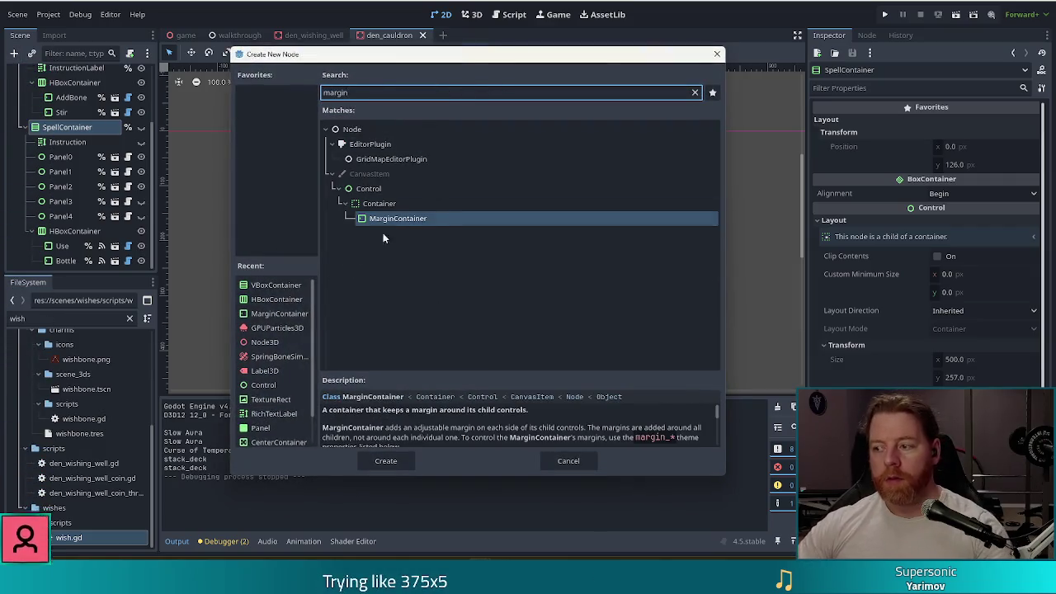
double_click(405, 218)
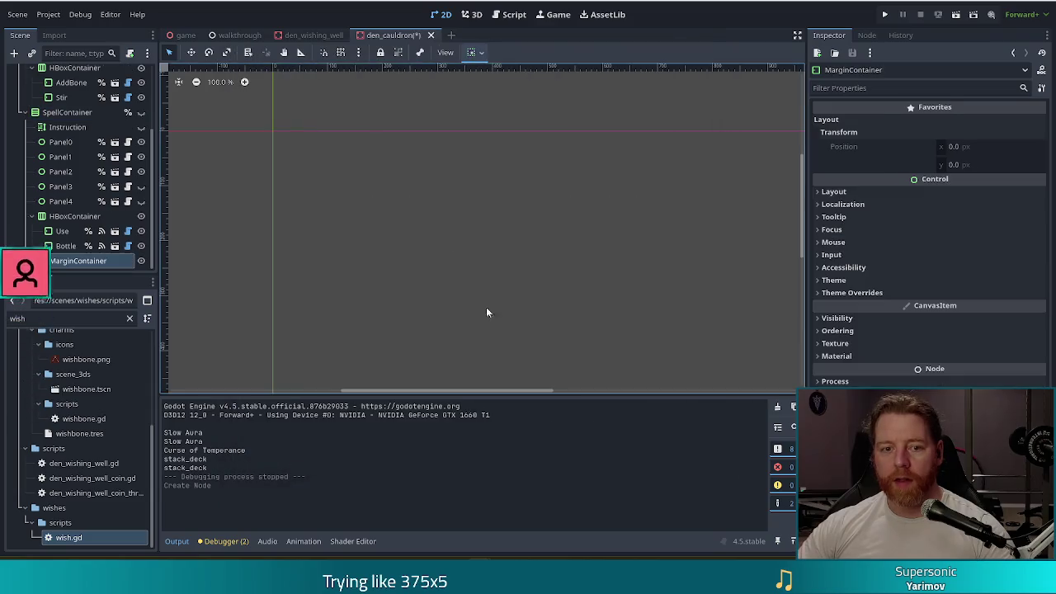
drag(74, 216, 77, 267)
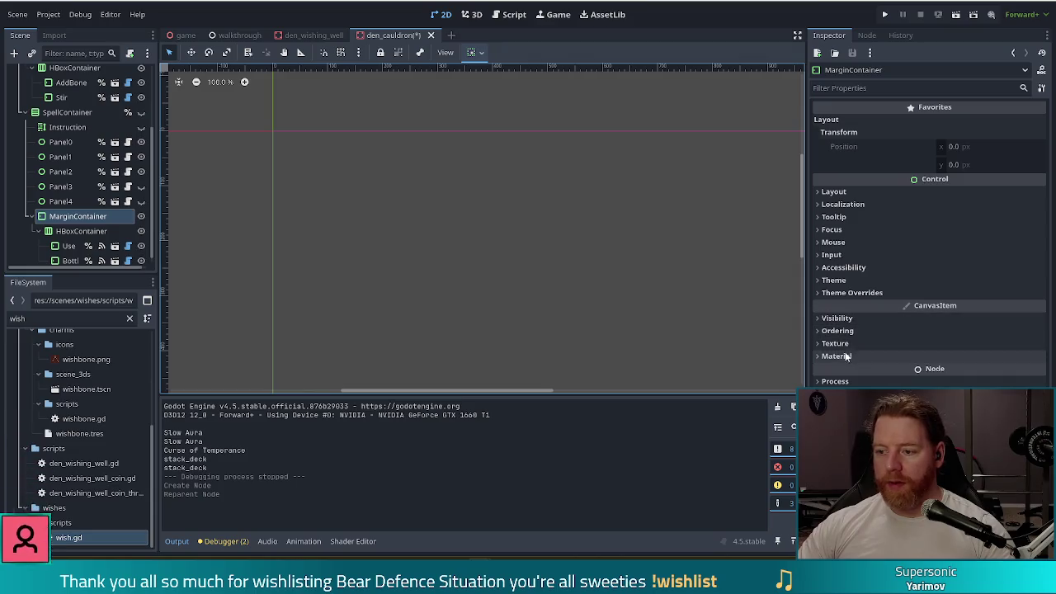
Step: Set the MarginContainer's Theme Override Margin Top constant to 5 and save
click(850, 293)
click(849, 305)
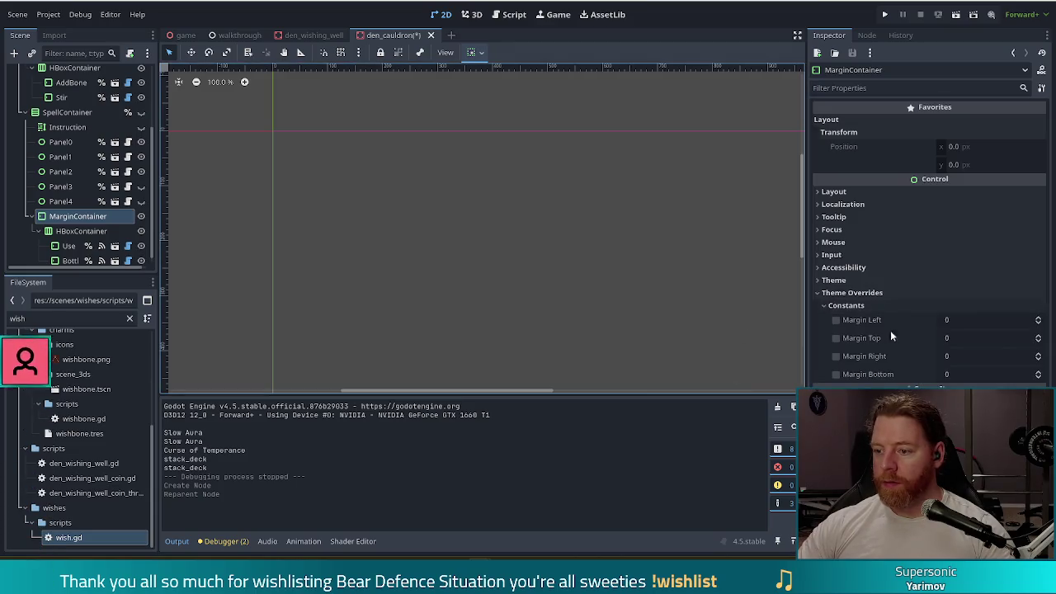
click(1031, 336)
text(5)
key(ctrl+s)
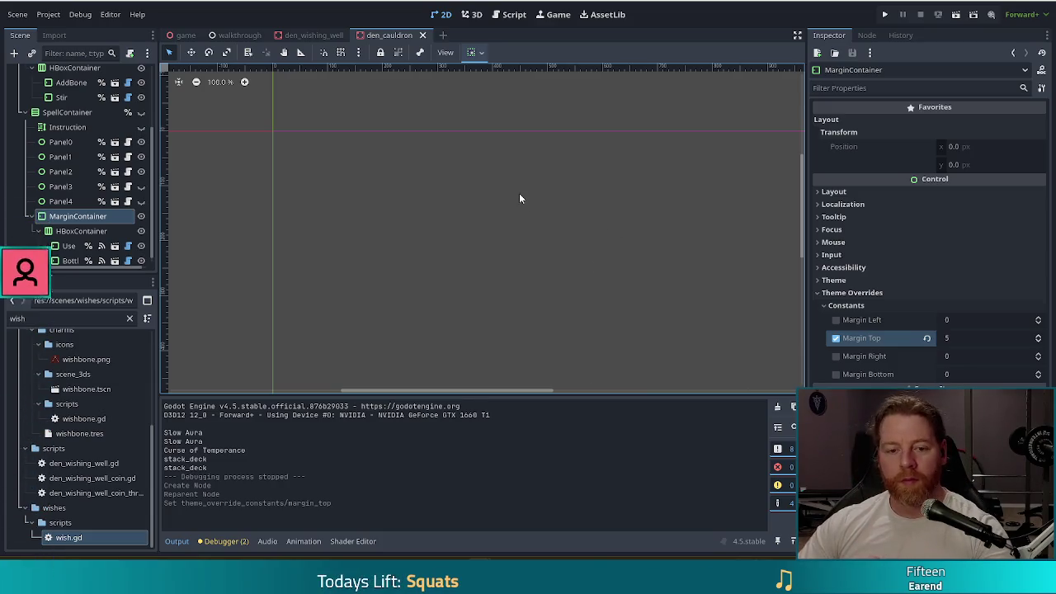
Step: Launch the game to test the new top margin
click(885, 14)
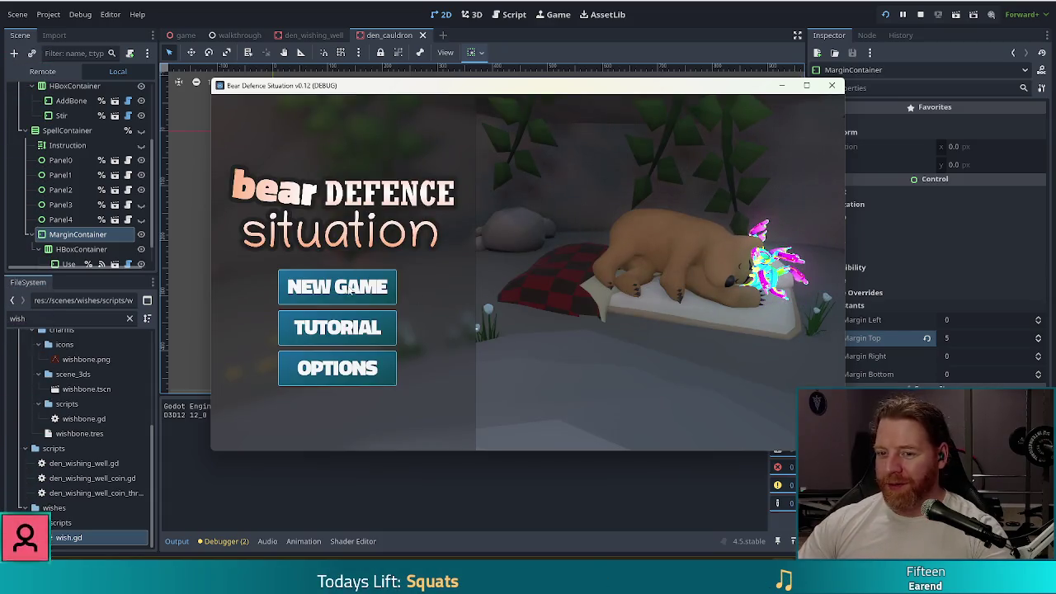
Step: Start a new game, open the cauldron, and run test_kit in the console for resources
click(342, 289)
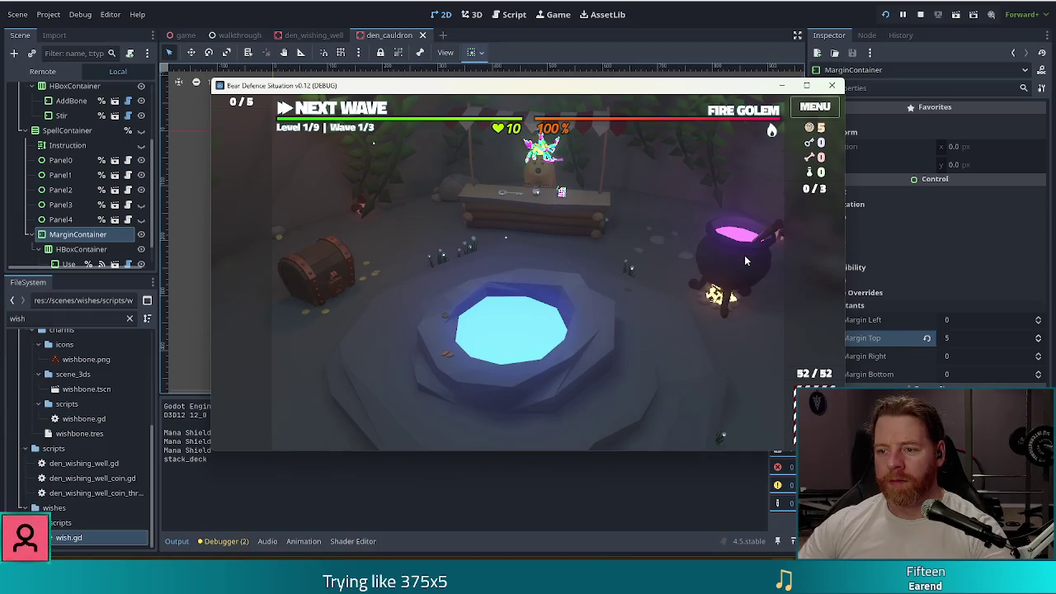
click(745, 261)
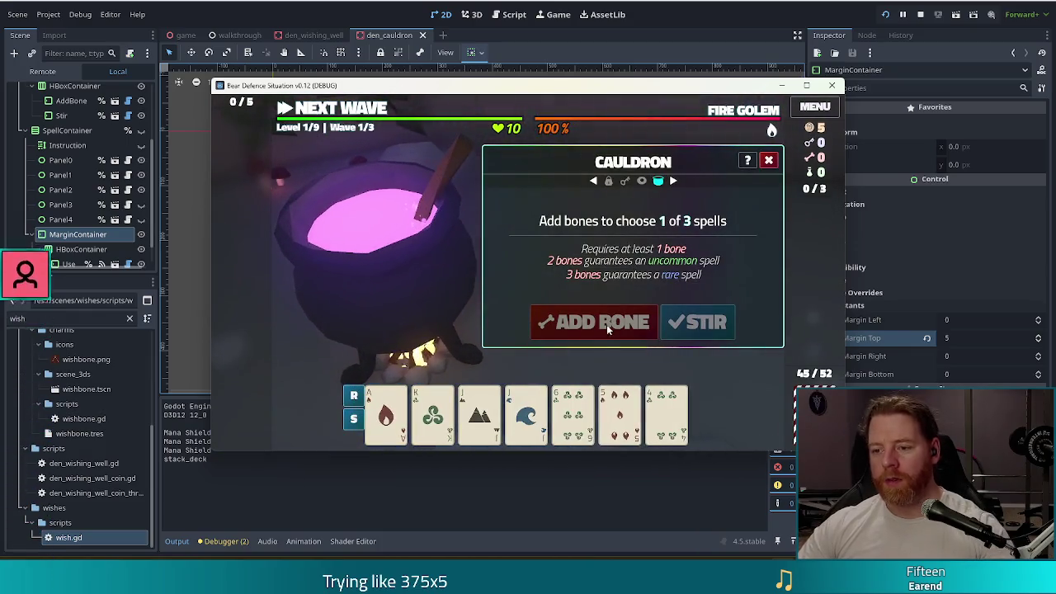
key(grave)
text(tset)
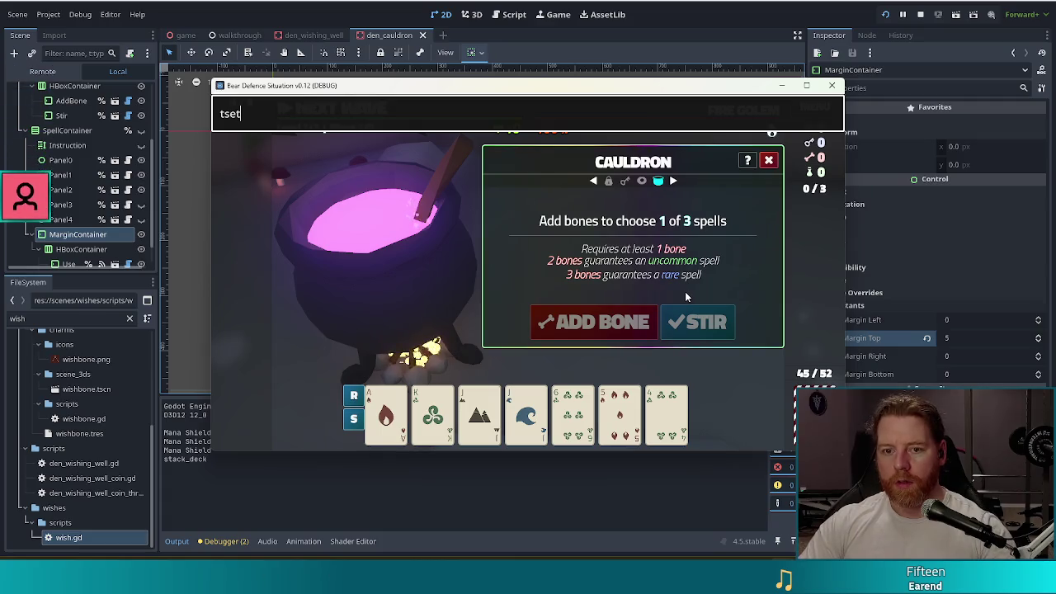
key(BackSpace)
text(est_kit)
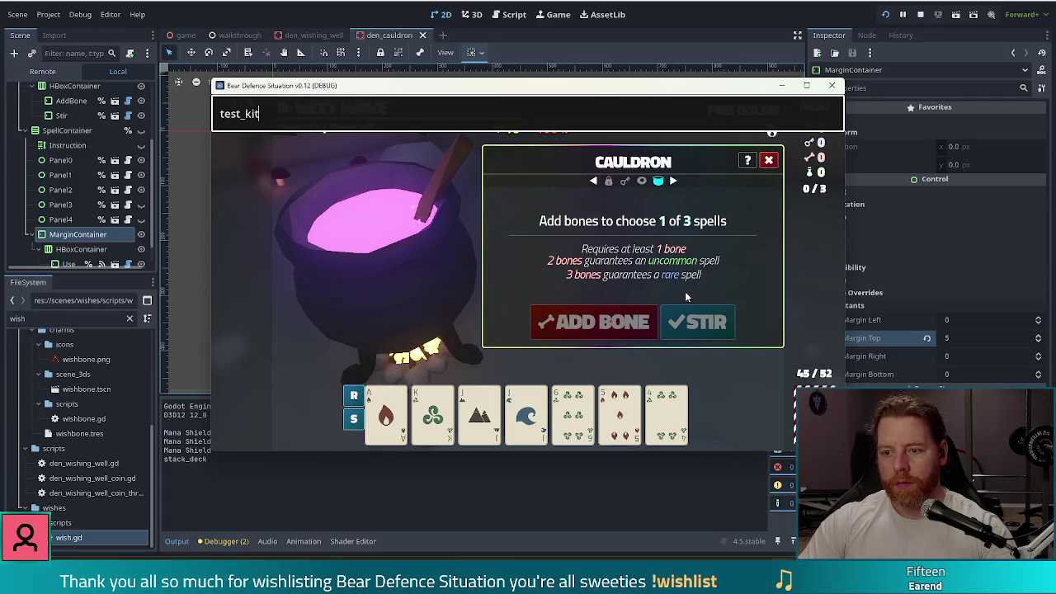
key(Return)
Step: Add a bone and stir for three spells, then raise the container's top margin to 10
click(594, 322)
click(697, 321)
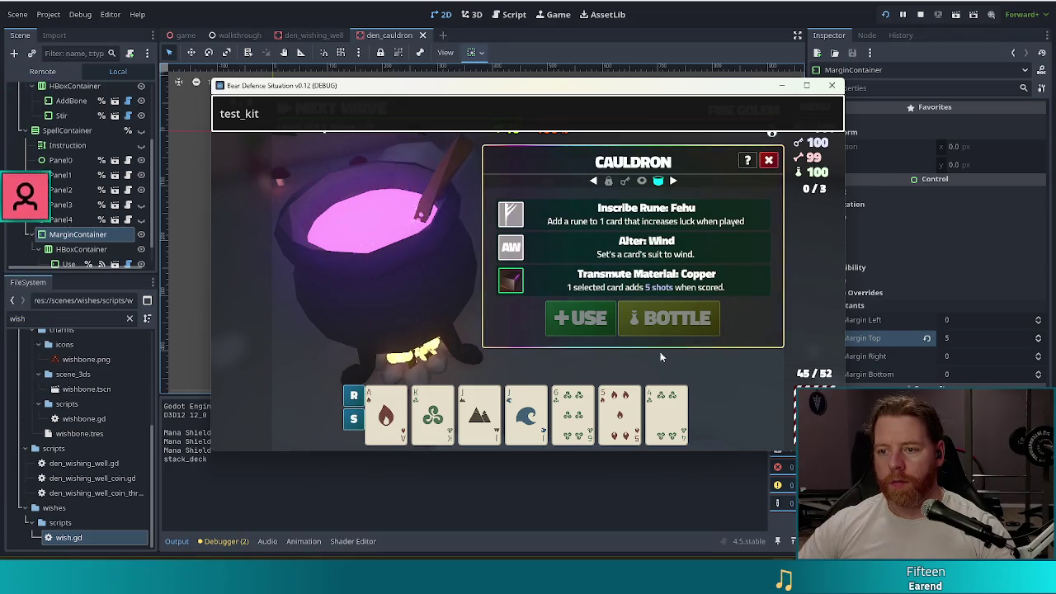
click(864, 343)
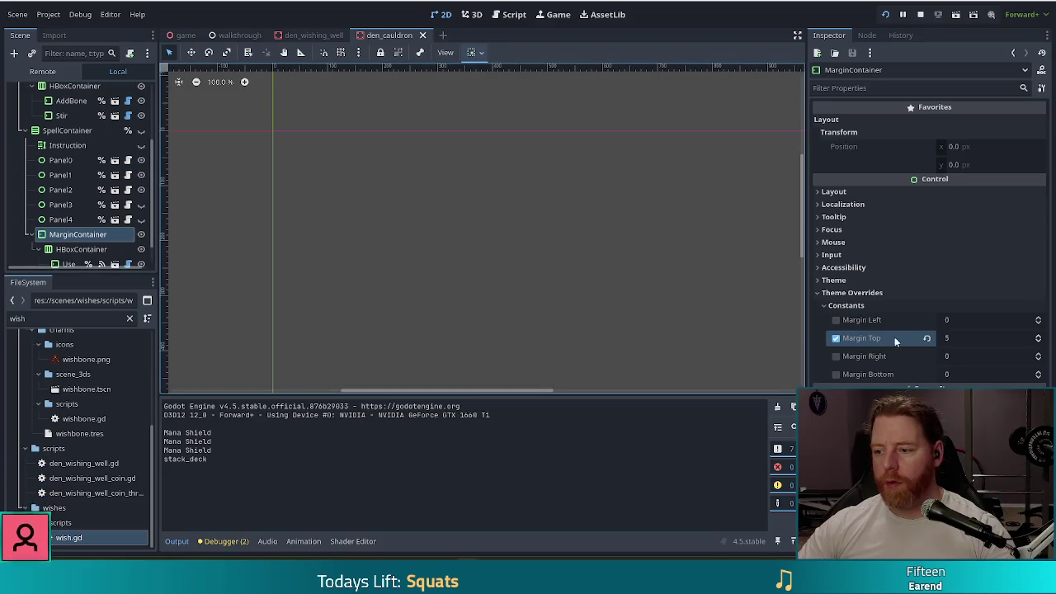
click(1038, 339)
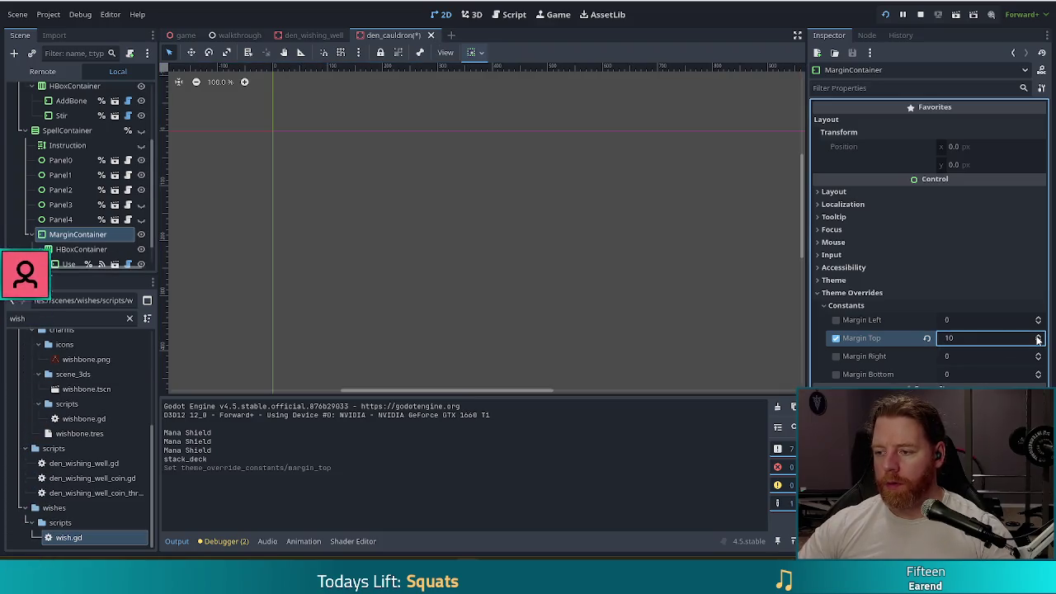
Step: Save den_cauldron with top margin 10 and run the game to its title menu
key(F5)
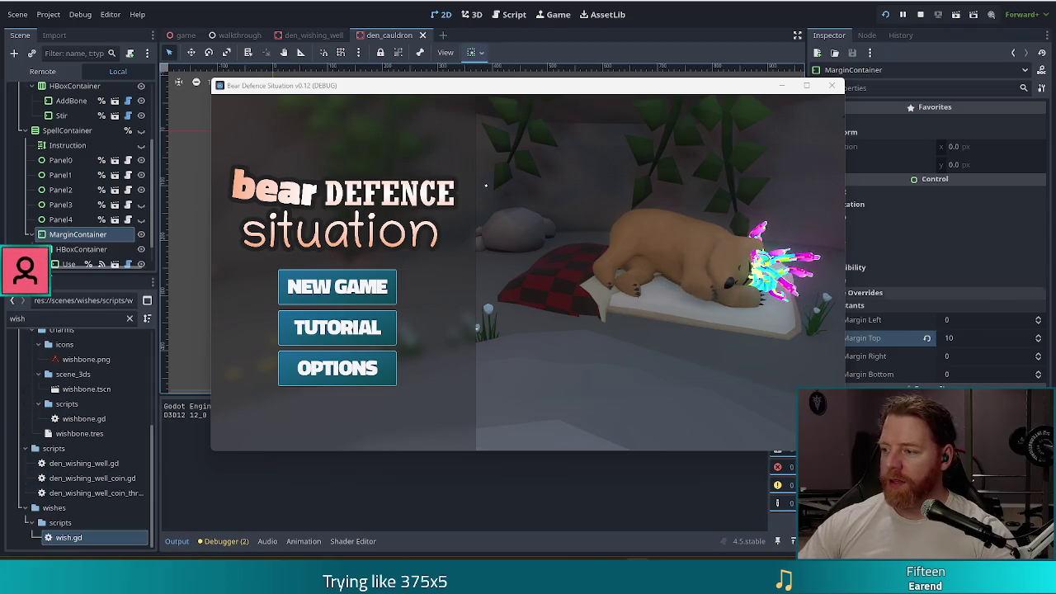
Step: Start a new game, open the cauldron, run test_kit for 1005 coins and 100 bones, and stir
click(345, 282)
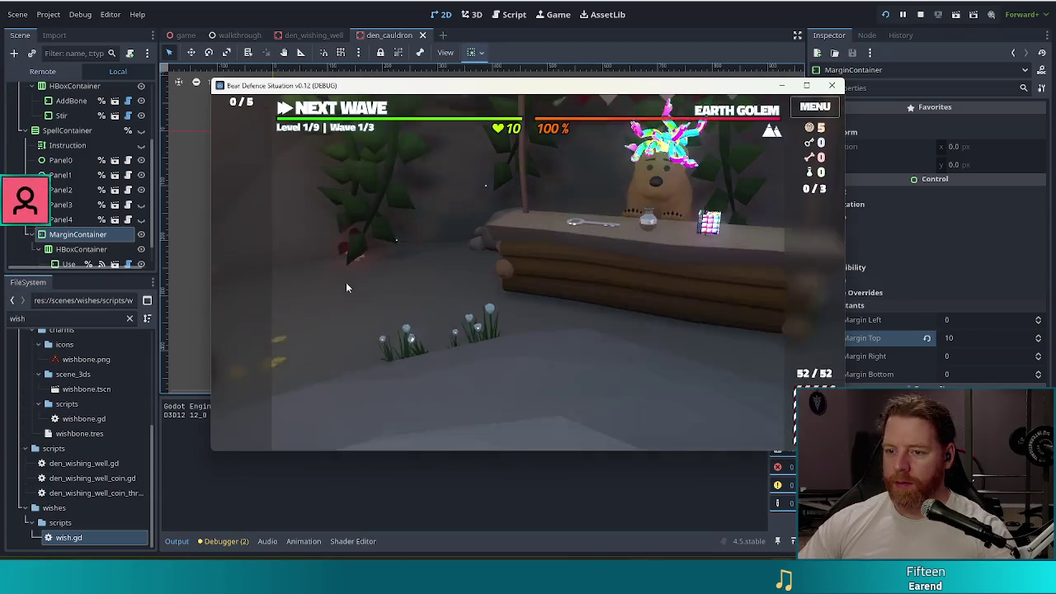
click(734, 256)
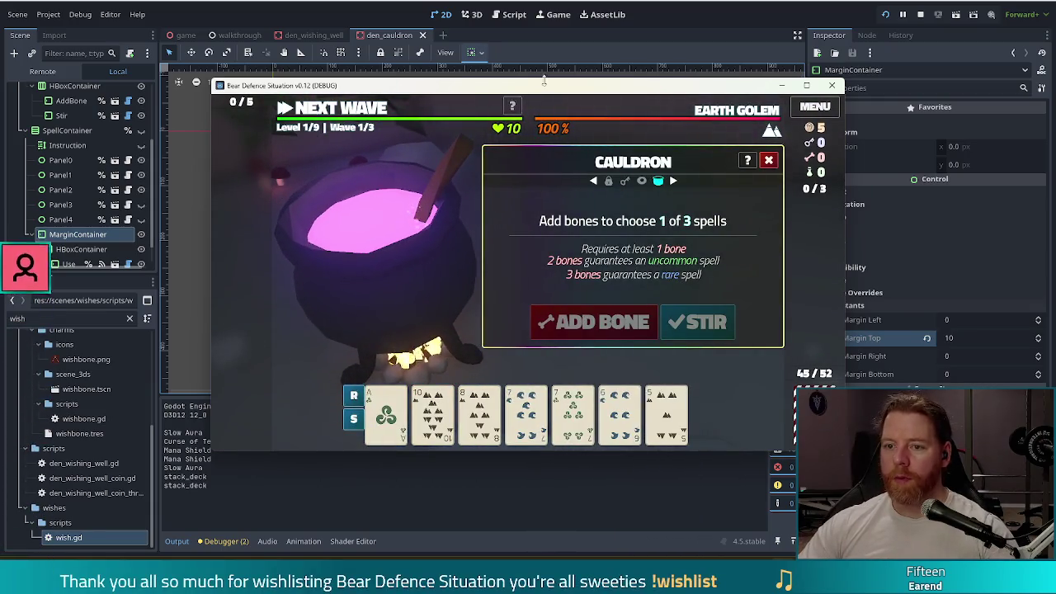
key(grave)
text(test_kit)
key(Return)
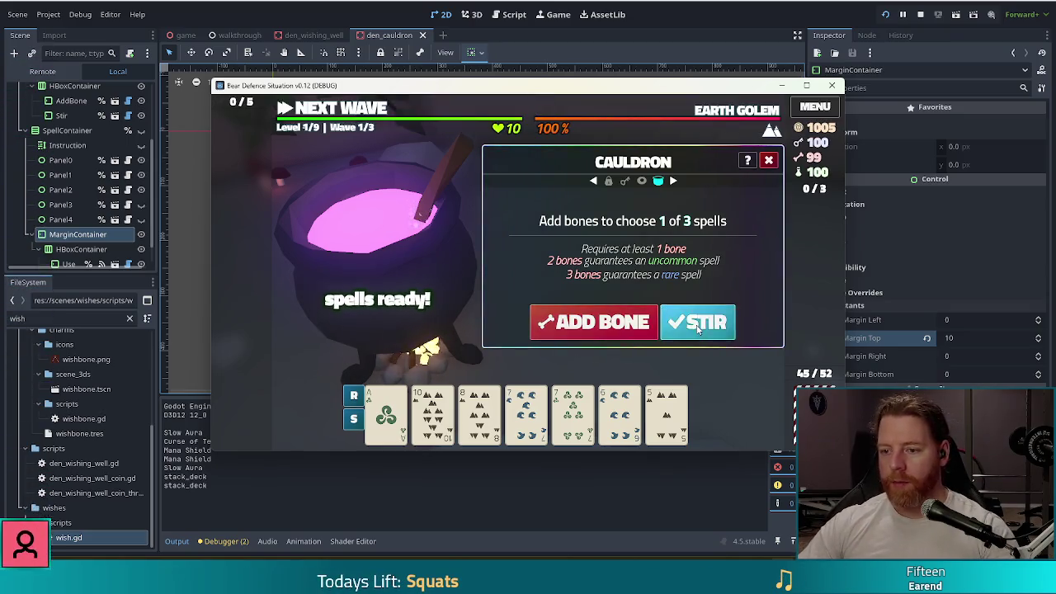
click(697, 327)
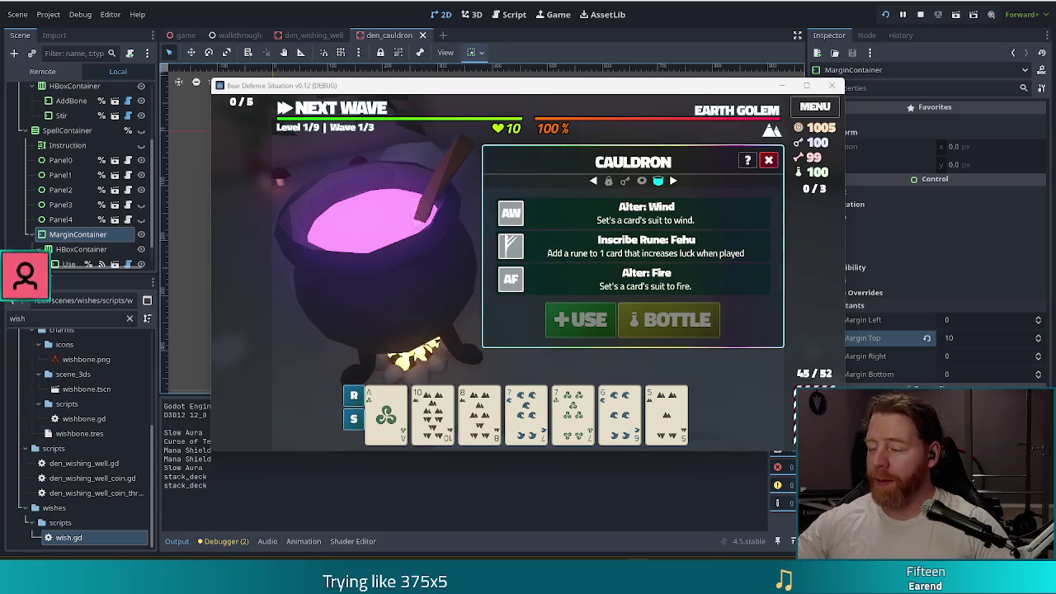
Step: Raise the system volume while the cauldron offers Alter: Wind, Inscribe Rune: Fehu and Alter: Fire
key(XF86AudioRaiseVolume)
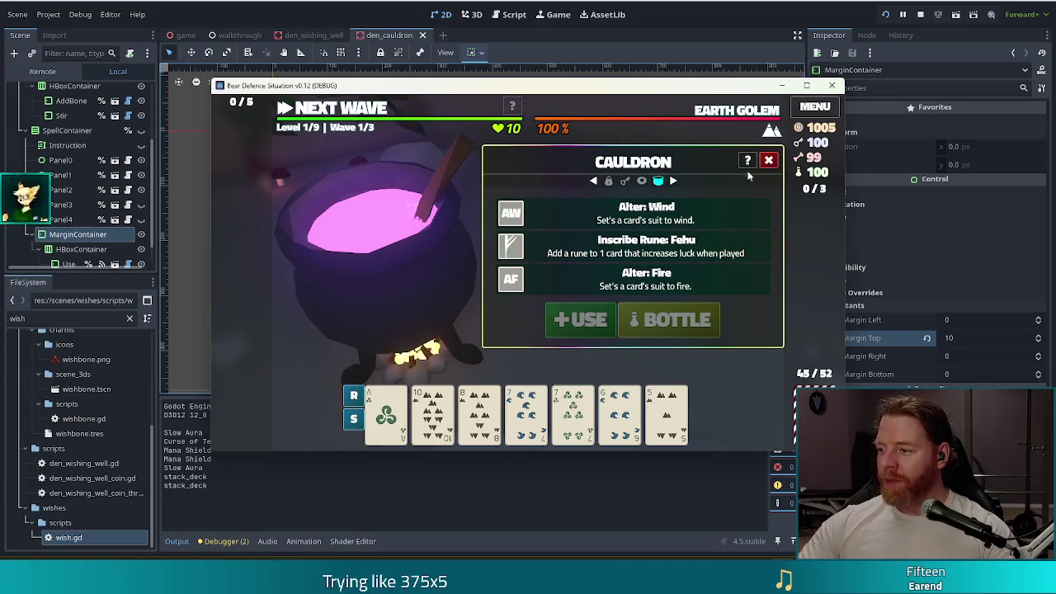
Step: Cast Alter: Wind on the Ace card to make the Ace of Wind, then stop the game with F8
drag(666, 92, 625, 79)
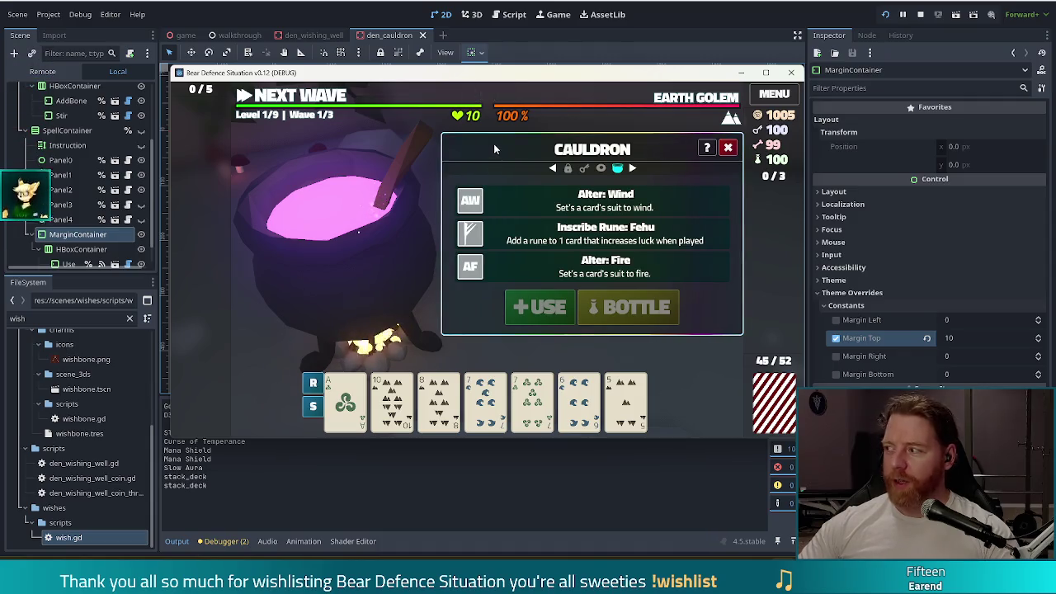
click(495, 201)
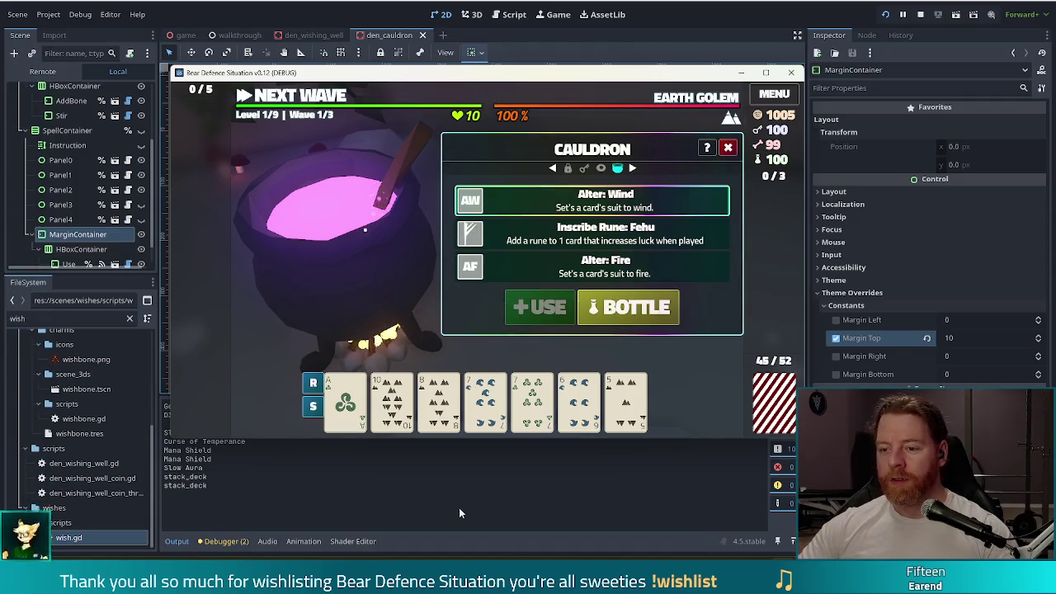
click(345, 397)
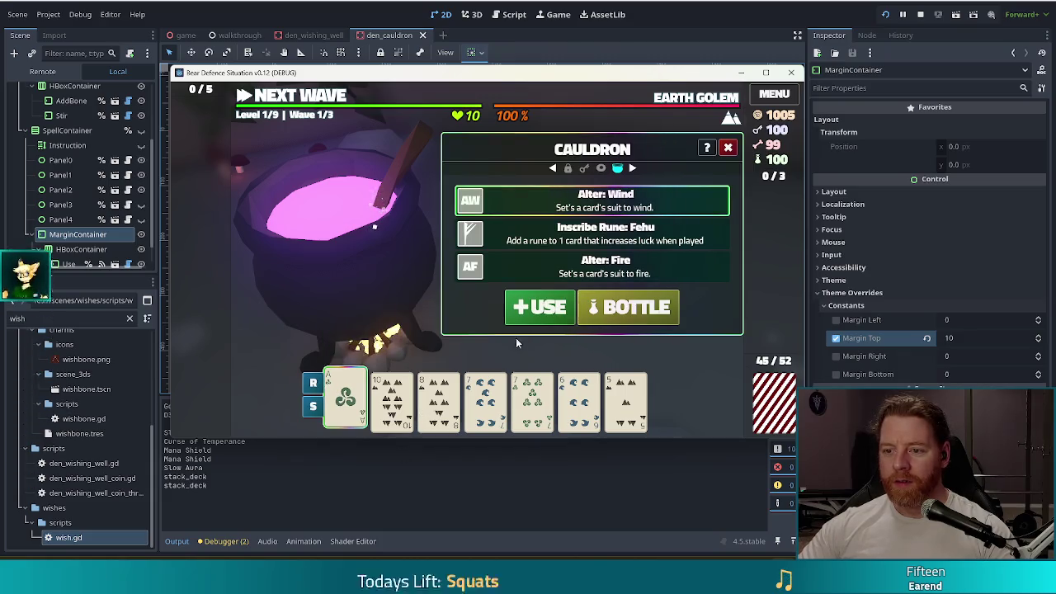
click(543, 309)
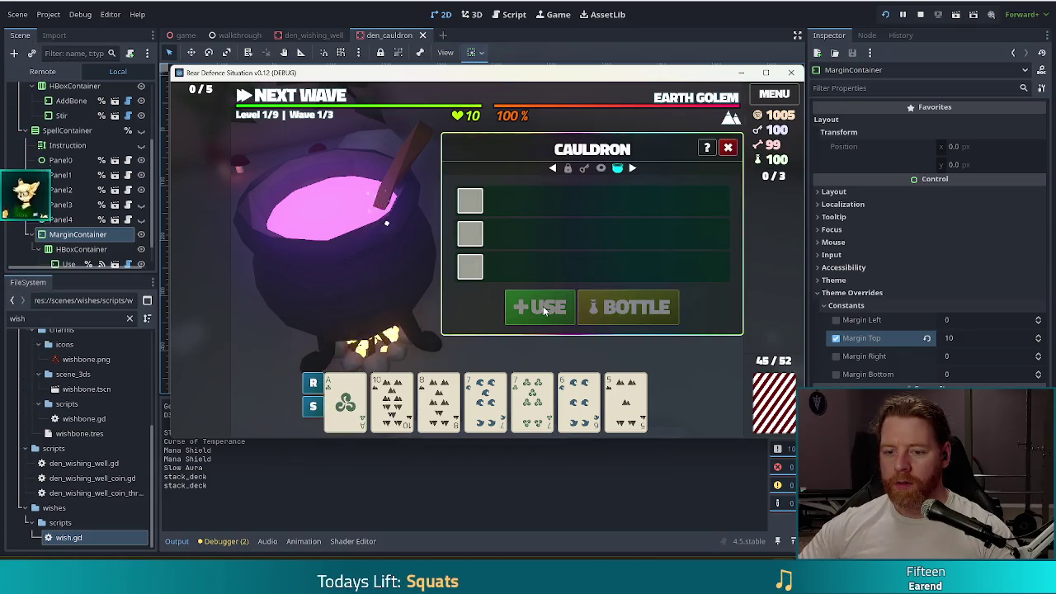
mouse_move(348, 403)
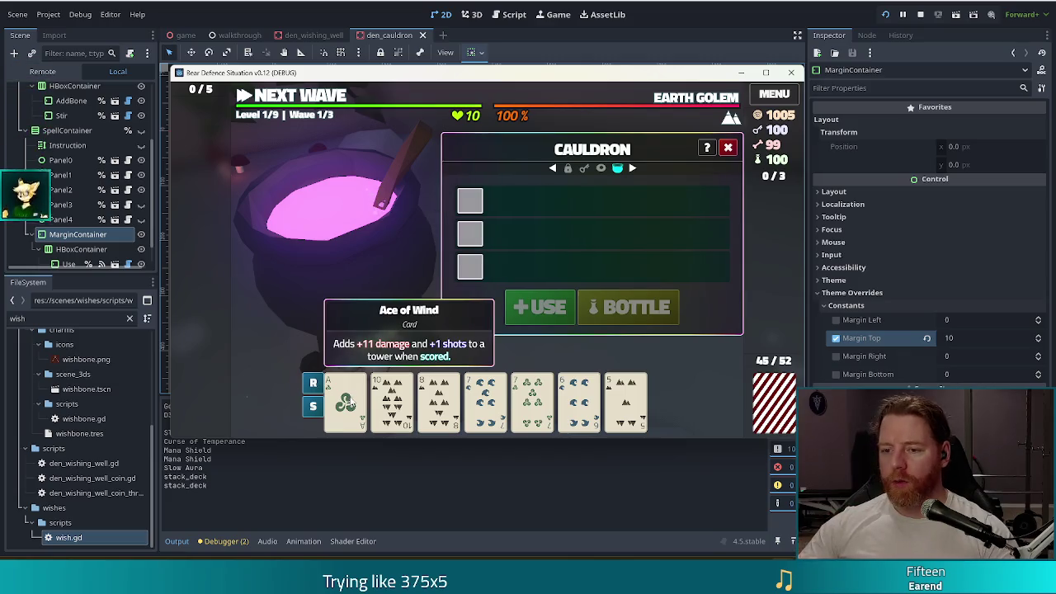
key(F8)
Step: Relaunch the game, start a new game and open the Cauldron panel
key(F5)
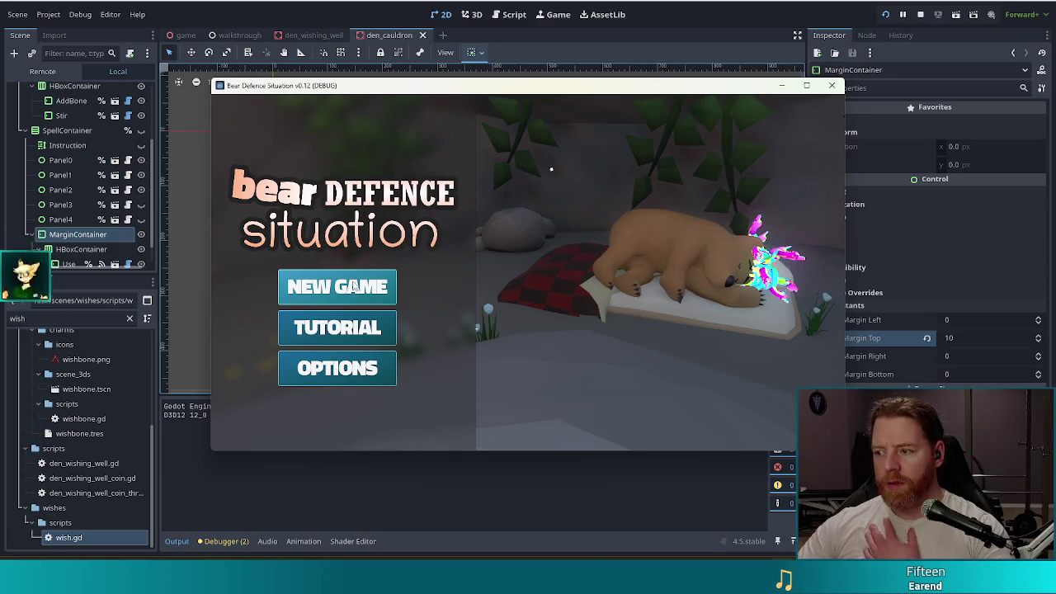
click(352, 289)
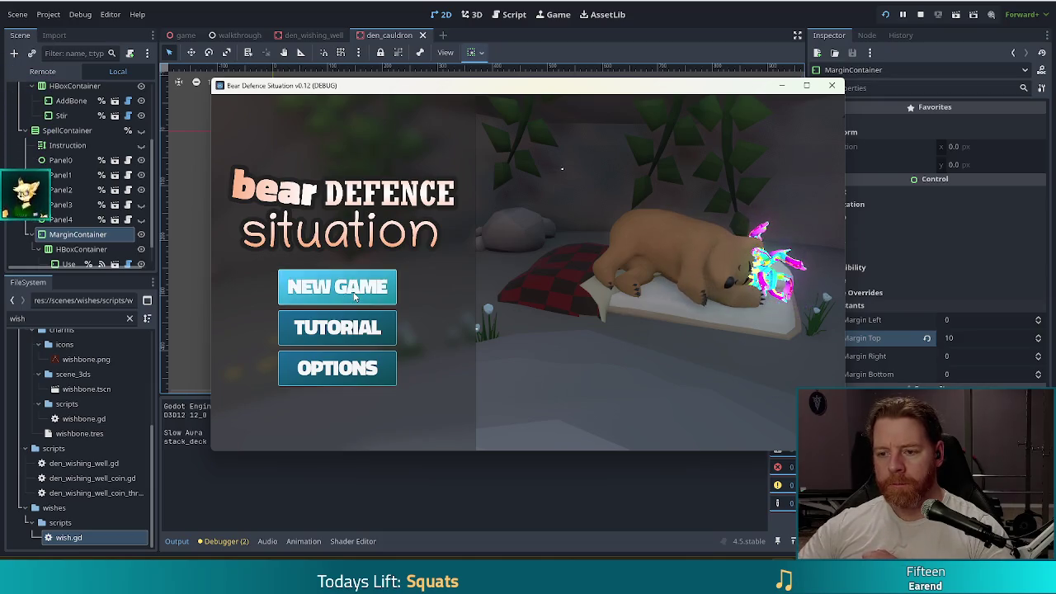
click(732, 285)
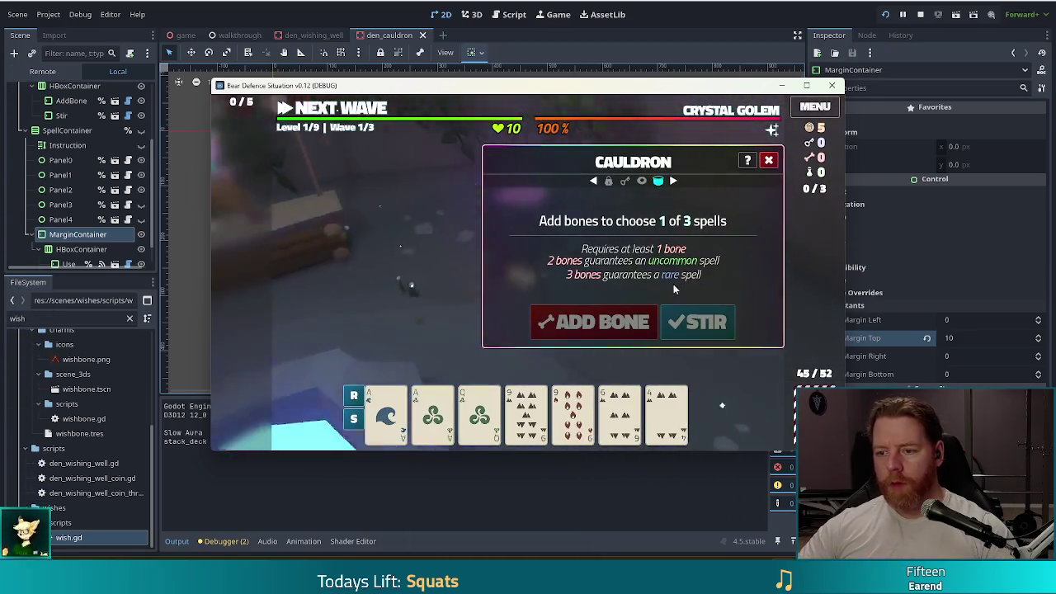
Step: Run test_kit in the debug console to grant test resources
key(grave)
text(test_kit)
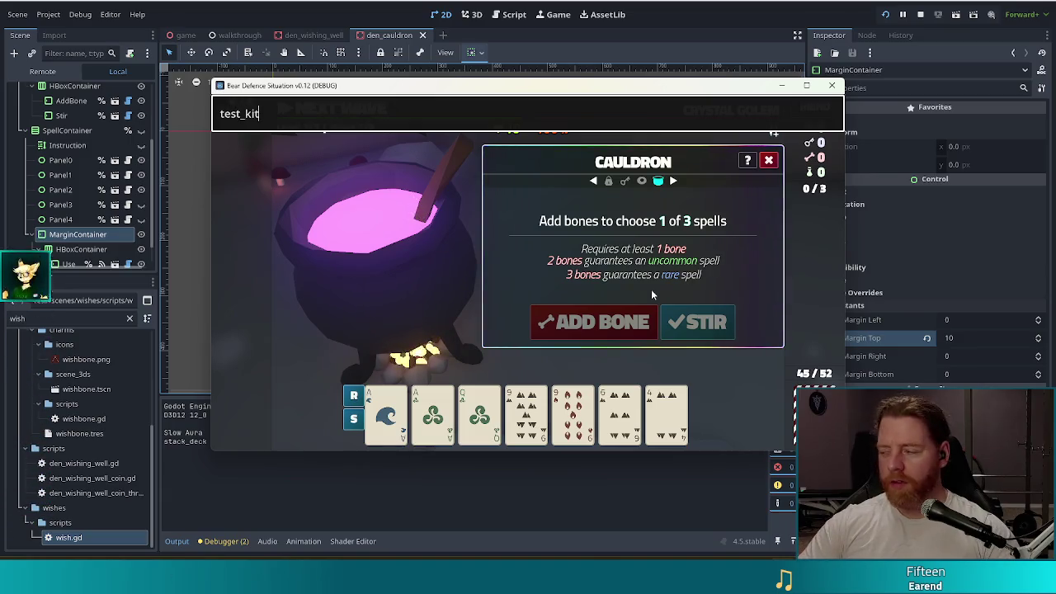
key(Return)
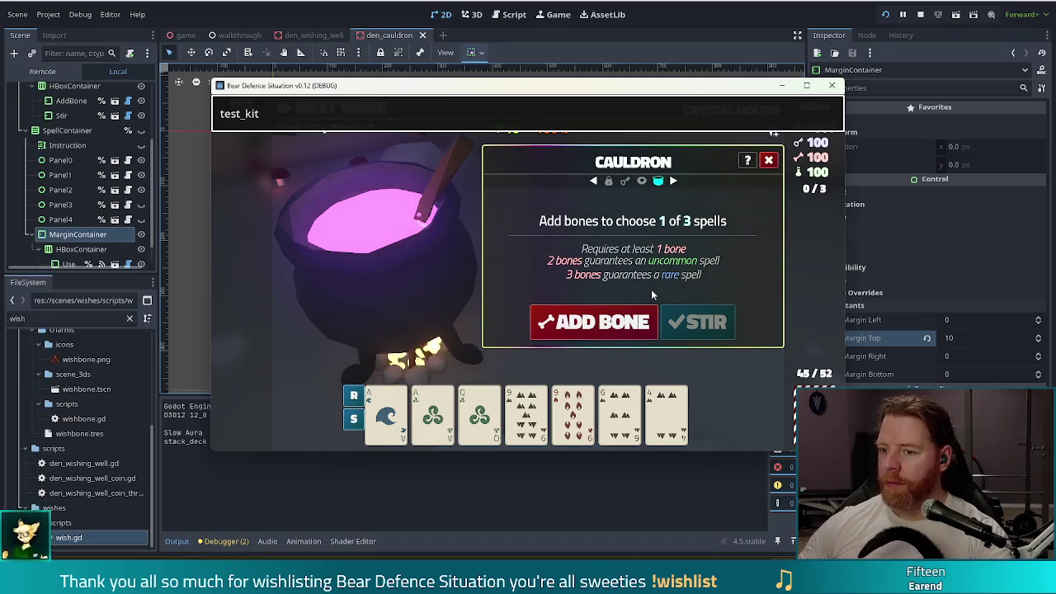
Step: Add a bone, stir, and cast Transmute Material: Silver on the Ace of Water, then stop the game
click(627, 322)
click(697, 322)
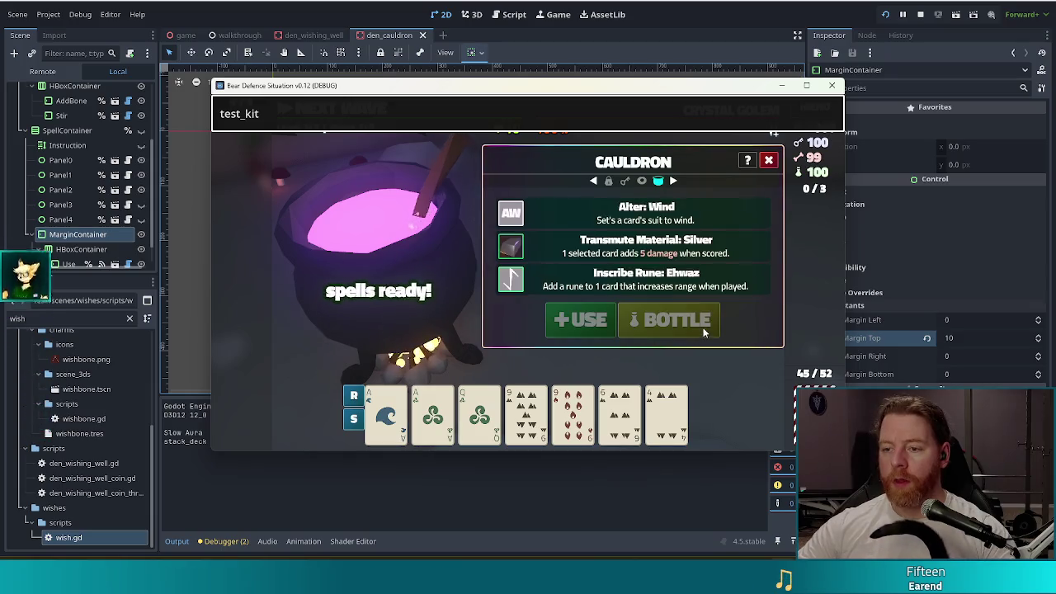
click(561, 247)
click(387, 413)
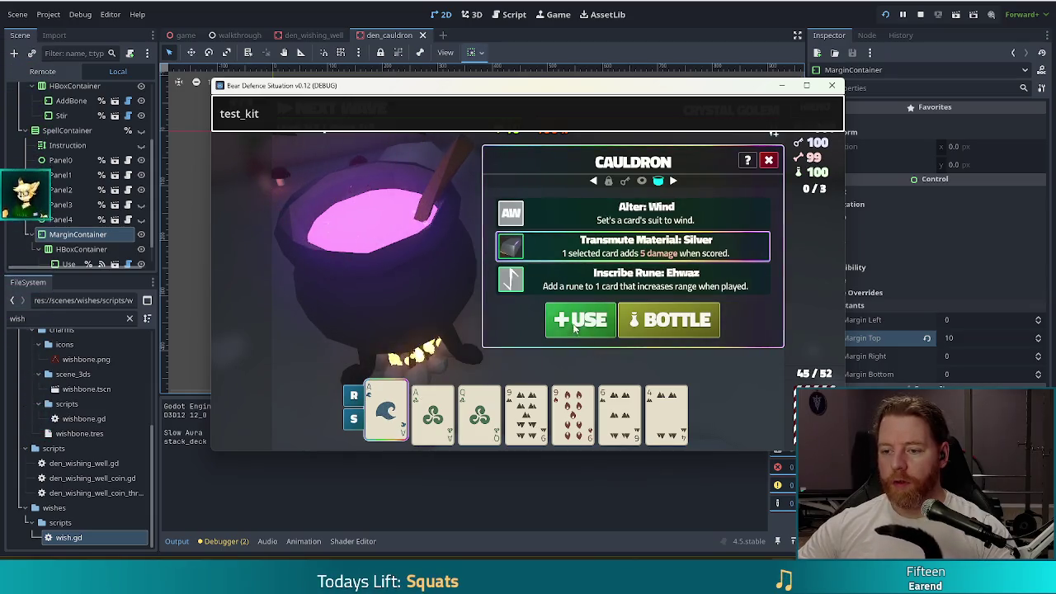
click(600, 322)
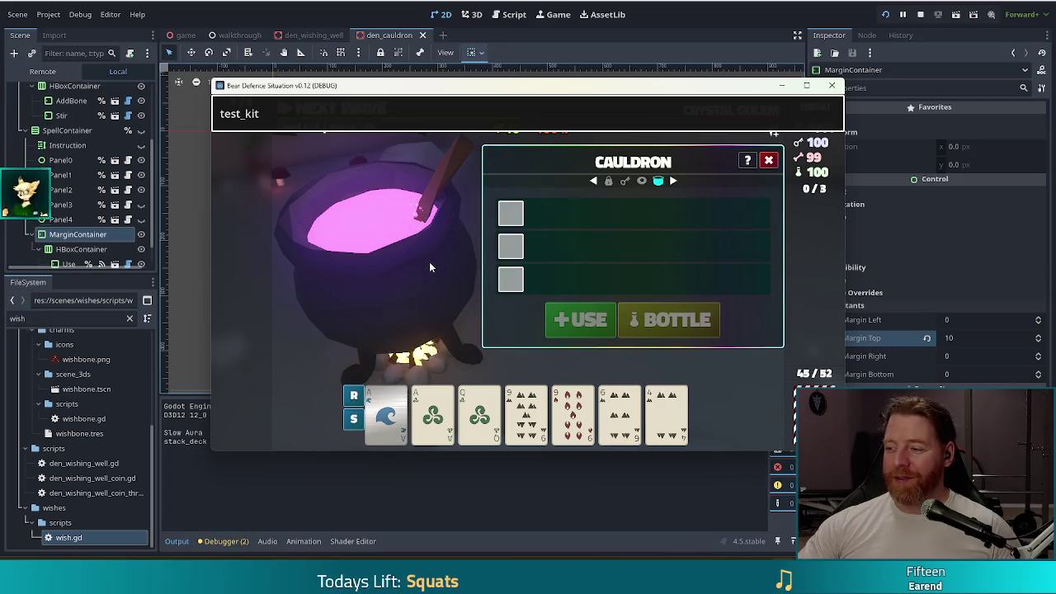
click(919, 14)
Step: Duplicate the Stir button into a Stir2 node, undoing a stray paste
click(61, 97)
key(ctrl+d)
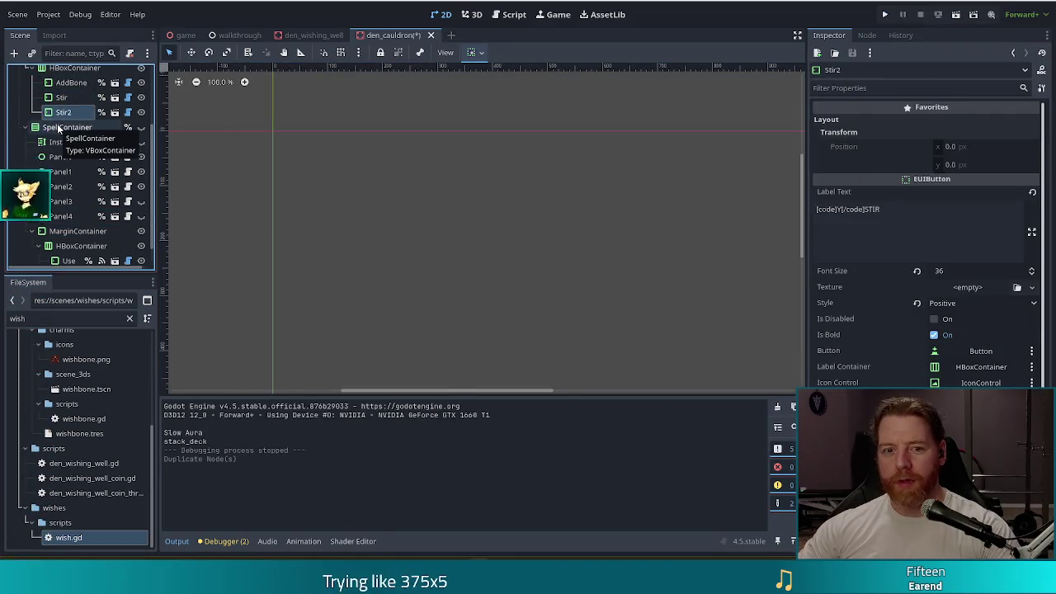
key(ctrl+v)
key(ctrl+z)
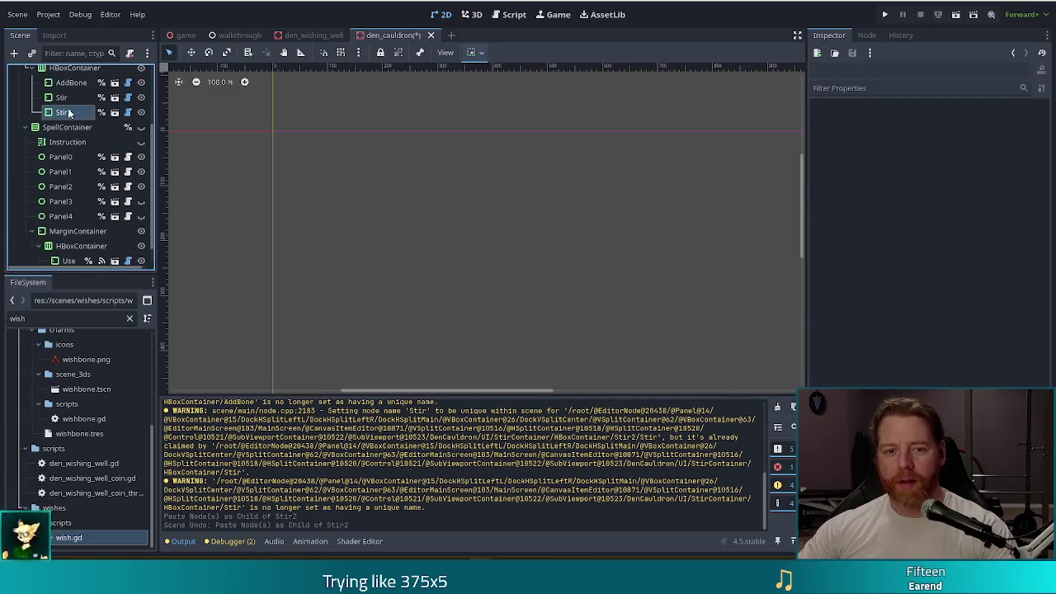
click(69, 113)
scroll(87, 171, up, 3)
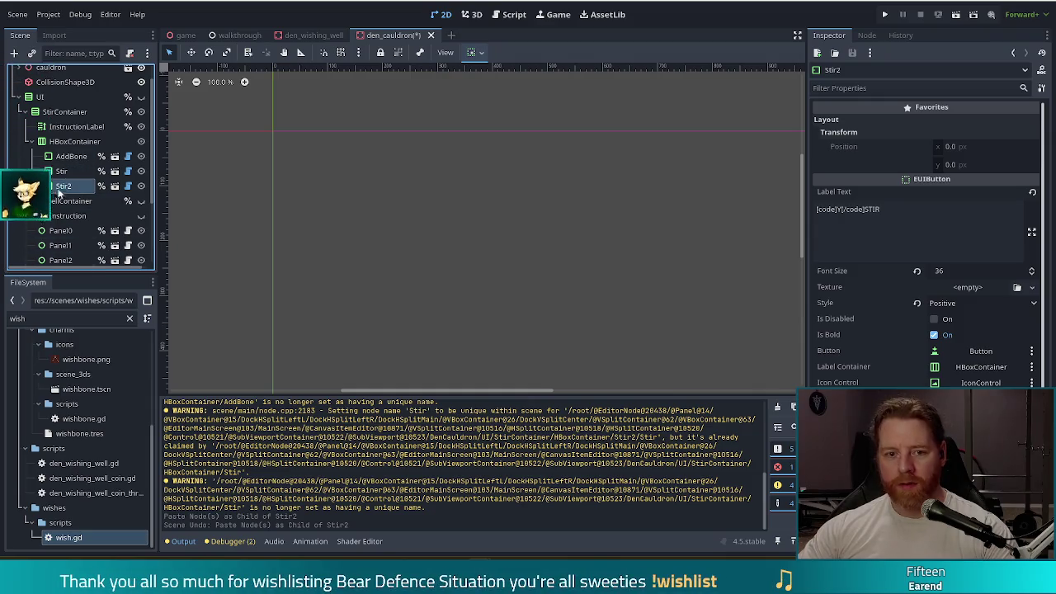
Step: Rename Stir2 to Skip, set its label to [code]-[/code]SKIP, and save the scene
double_click(65, 187)
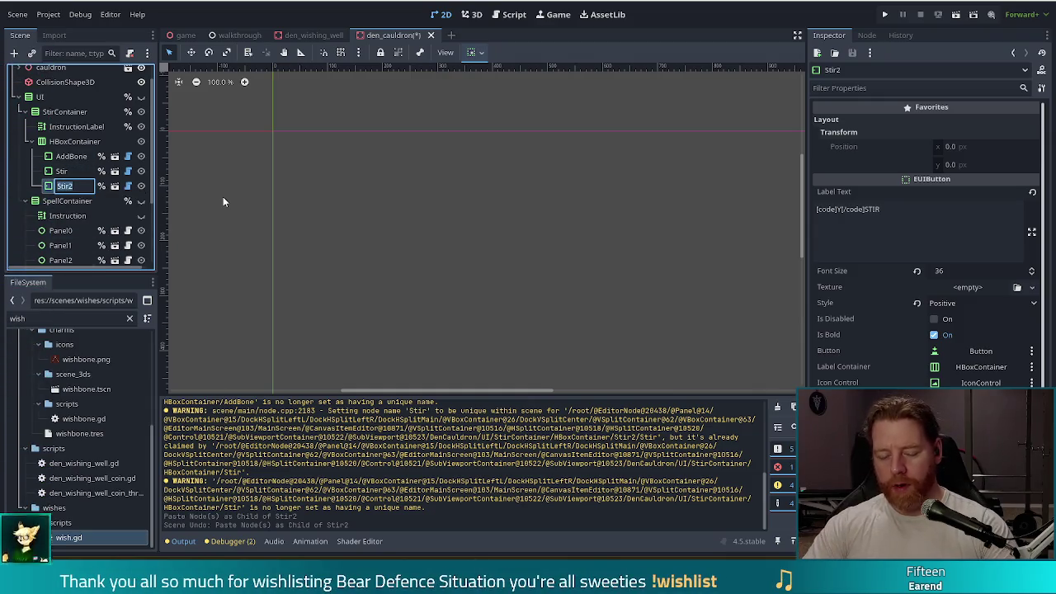
text(Skip)
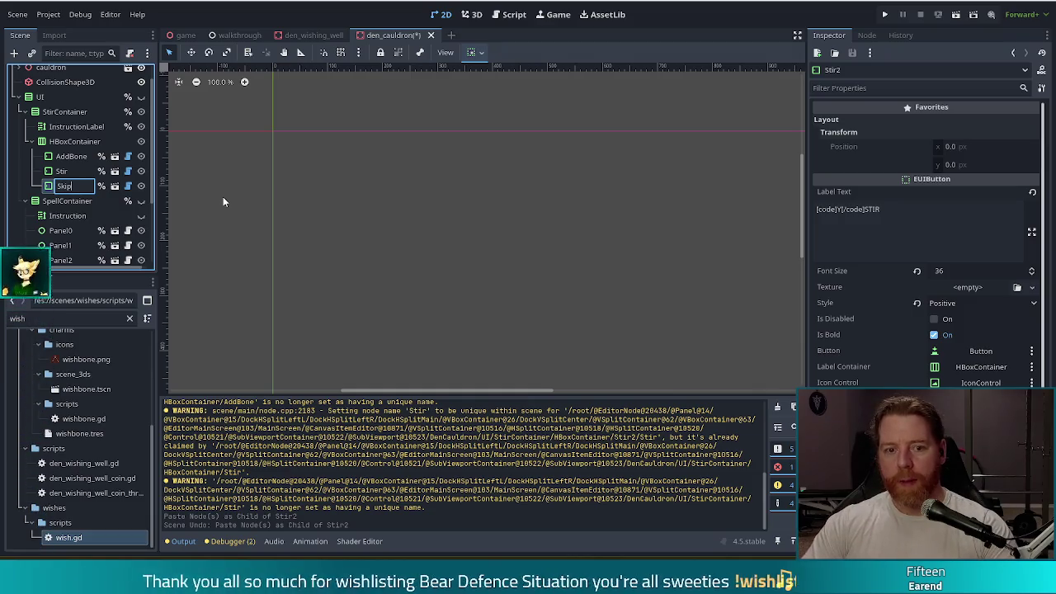
key(Return)
click(841, 209)
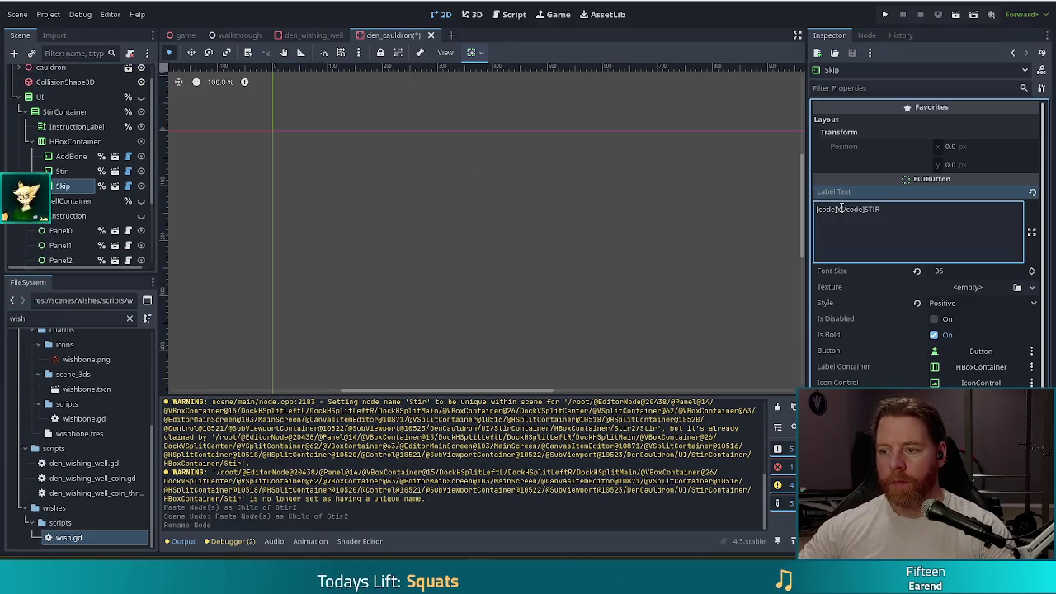
key(BackSpace)
text(-)
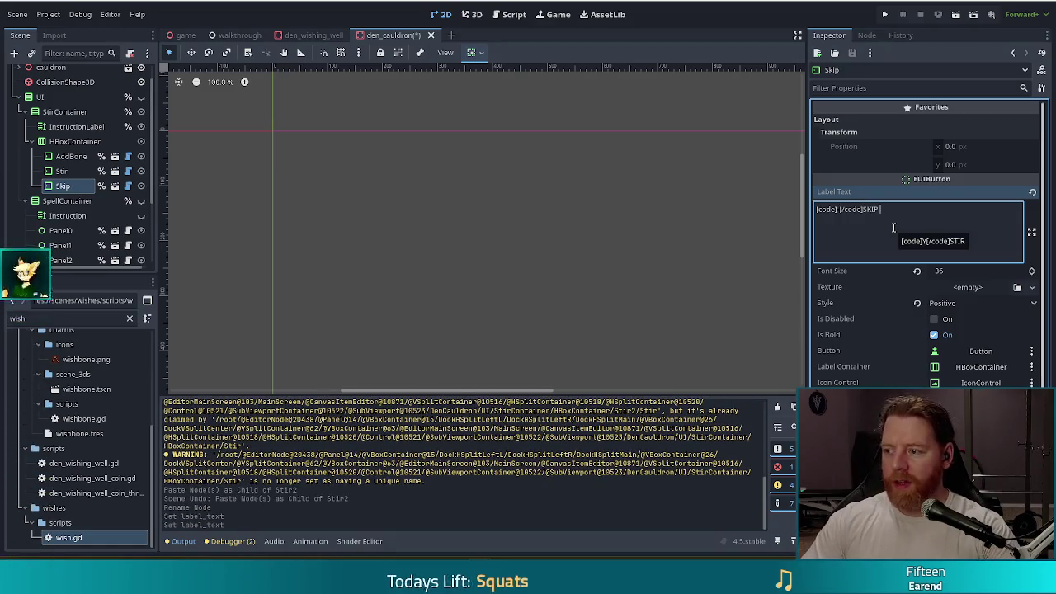
key(ctrl+s)
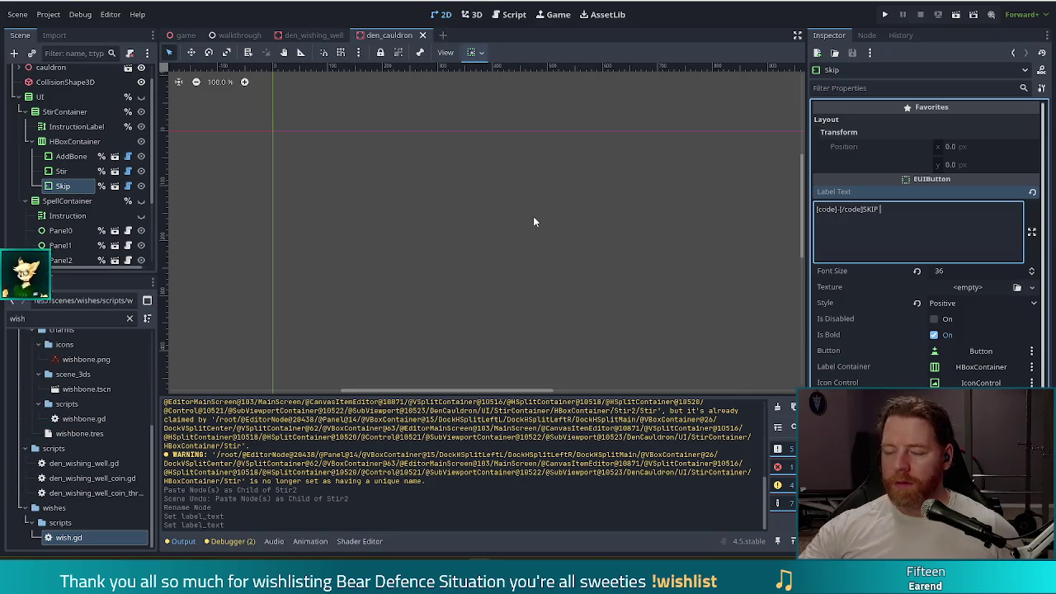
Step: Run the project with F5 to test the new Skip button
key(F5)
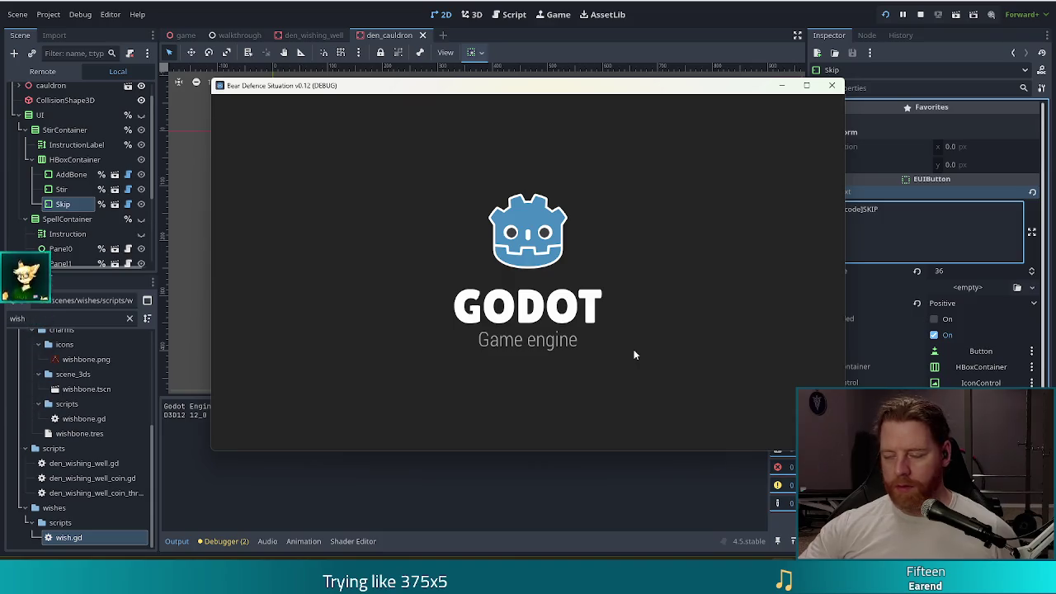
Step: Check the cauldron panel in a new game, then close it and cut the Skip node
click(330, 282)
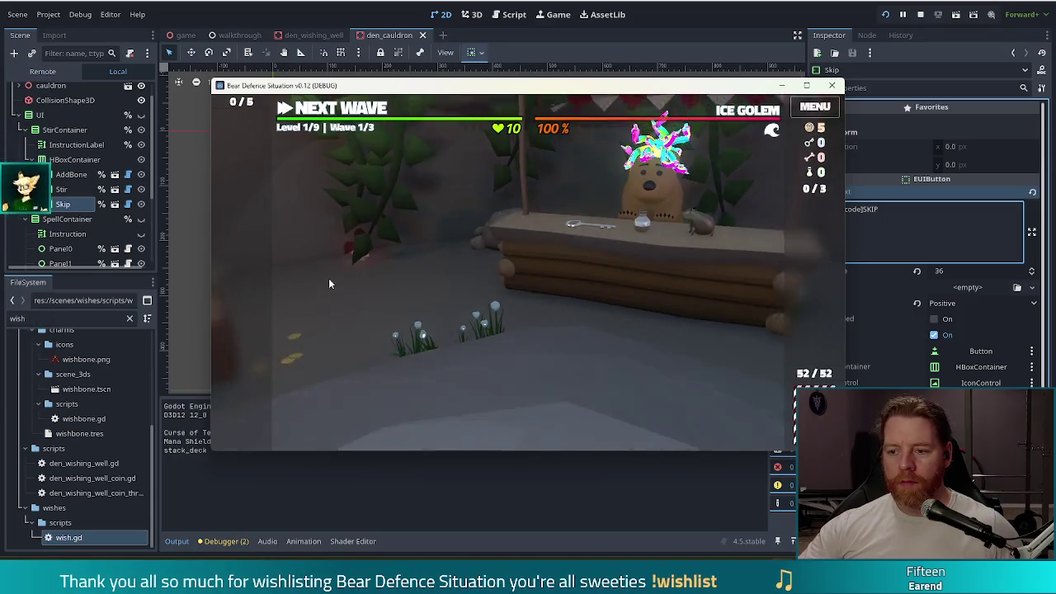
click(728, 255)
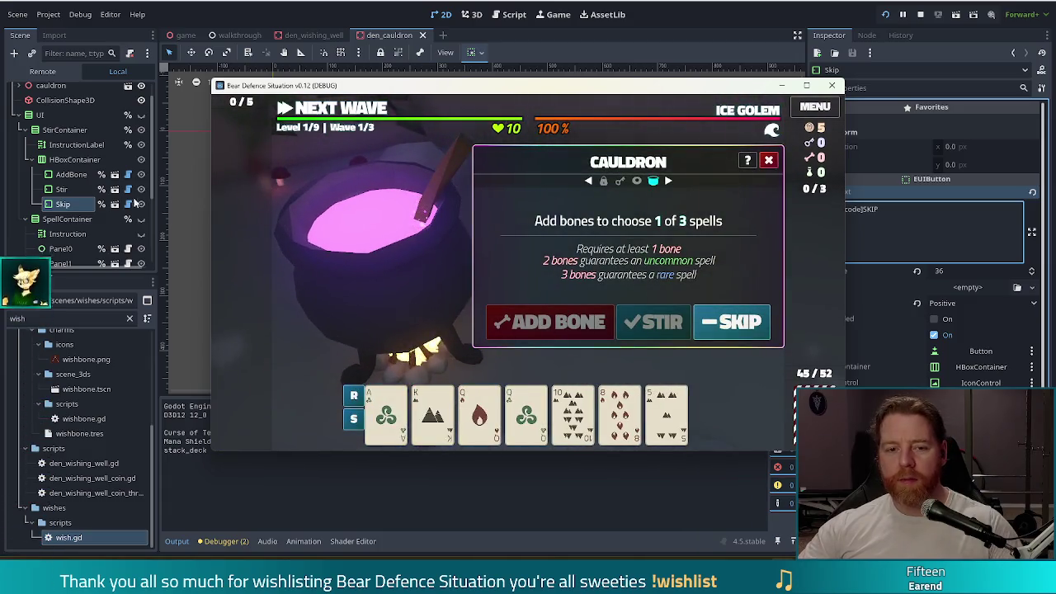
key(F8)
key(ctrl+x)
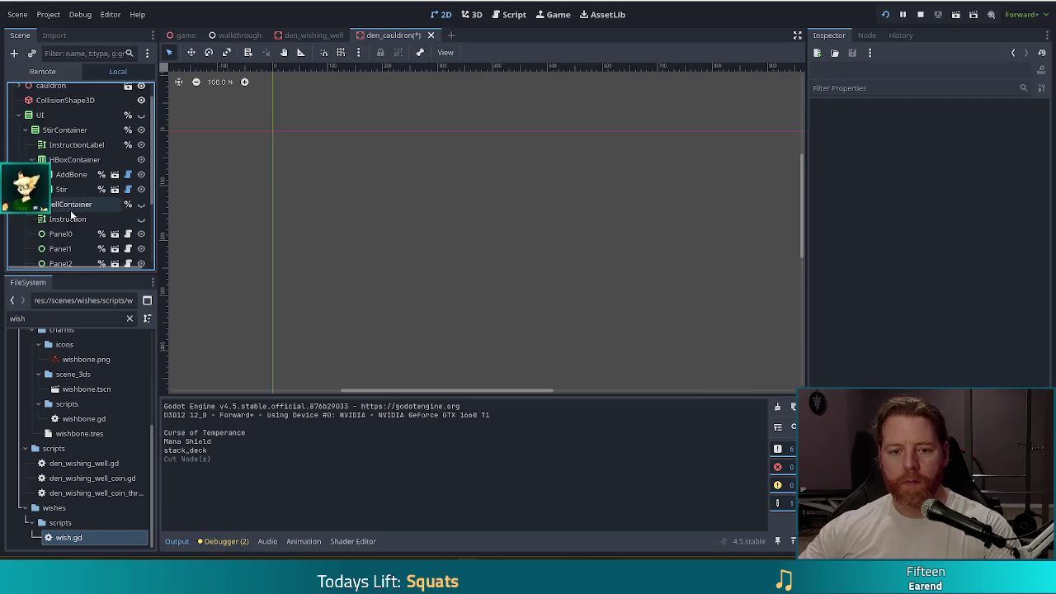
Step: Paste Skip into the spell-row HBoxContainer, give it the Negative style, and test-run the game
scroll(74, 217, down, 3)
click(80, 234)
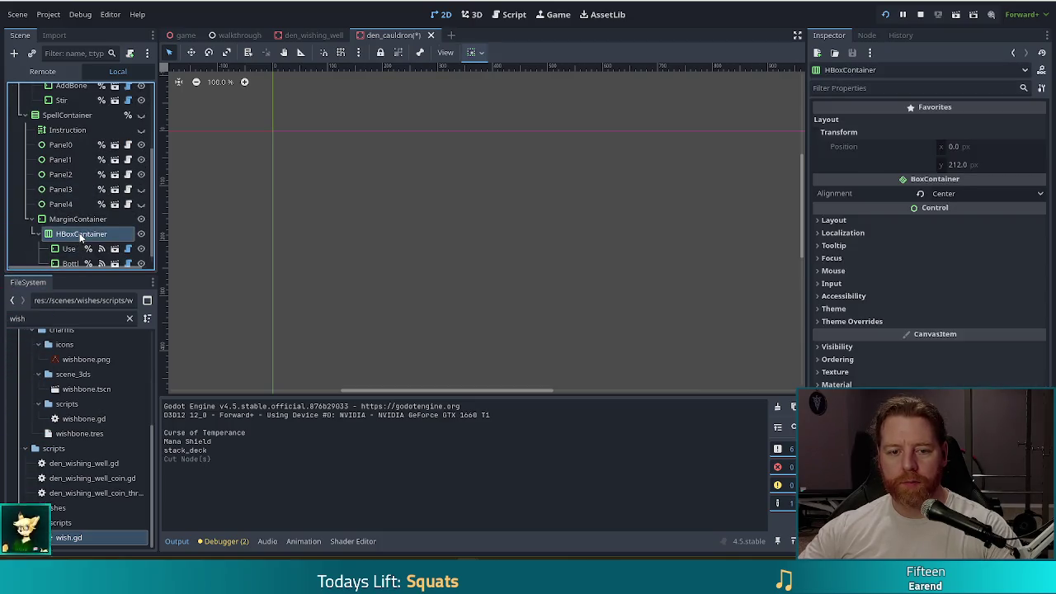
key(ctrl+v)
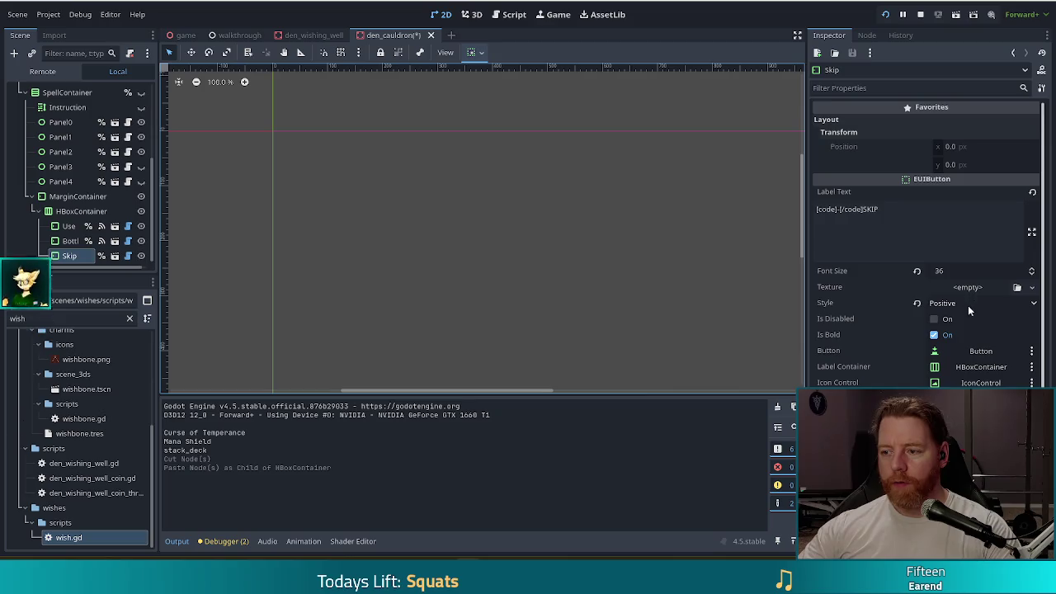
click(965, 305)
click(953, 348)
key(F6)
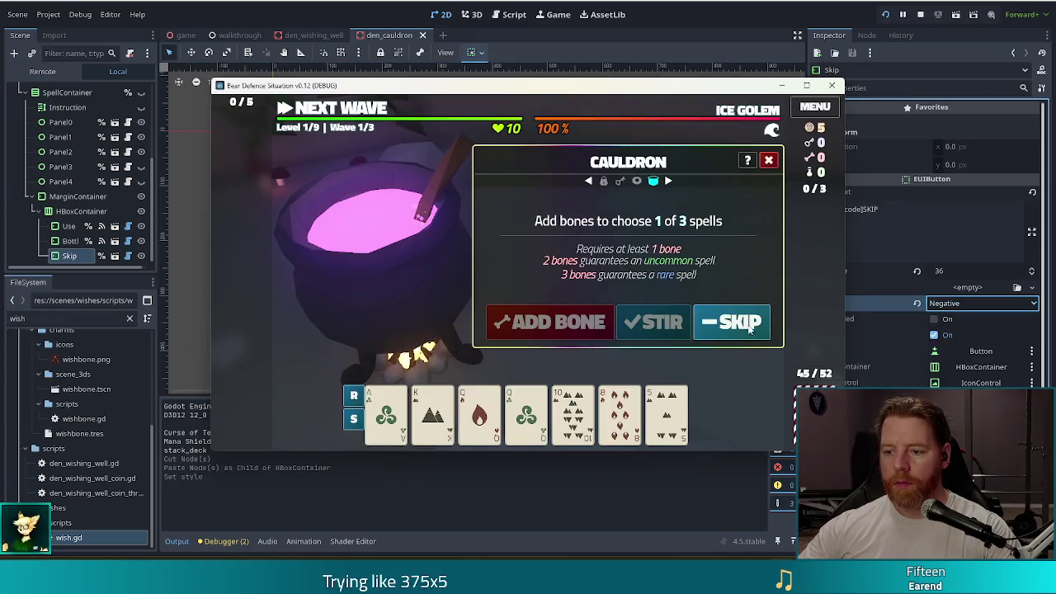
click(922, 17)
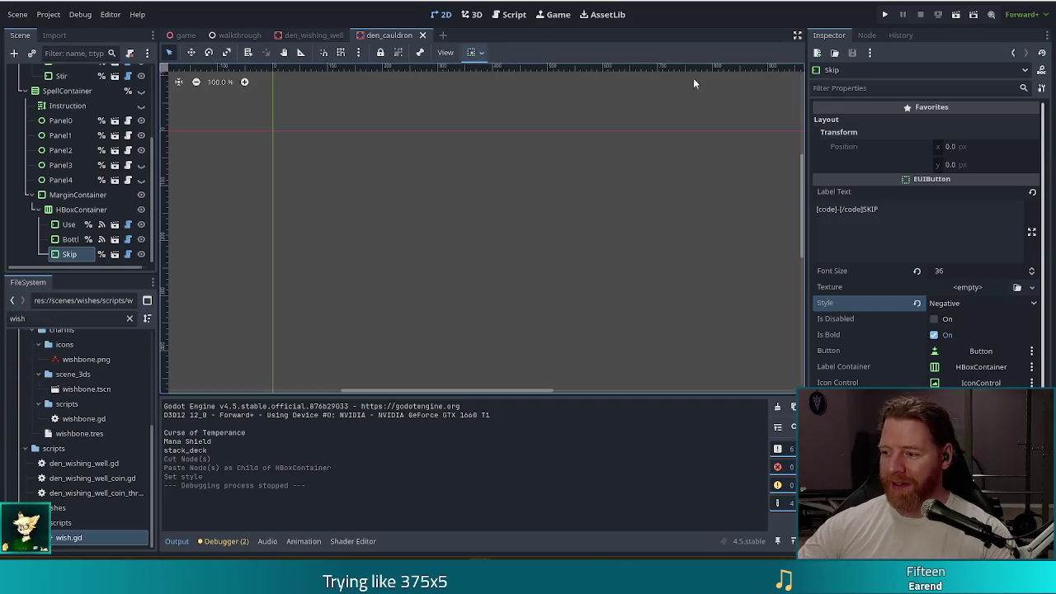
Step: Rerun the game, start a new game, open the cauldron and run test_kit
click(884, 14)
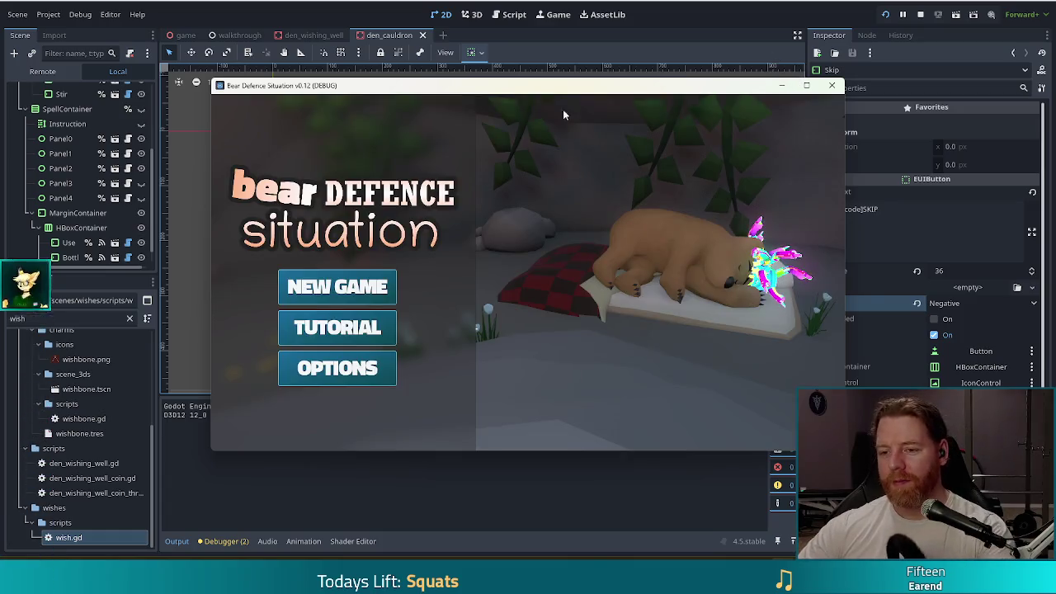
click(339, 285)
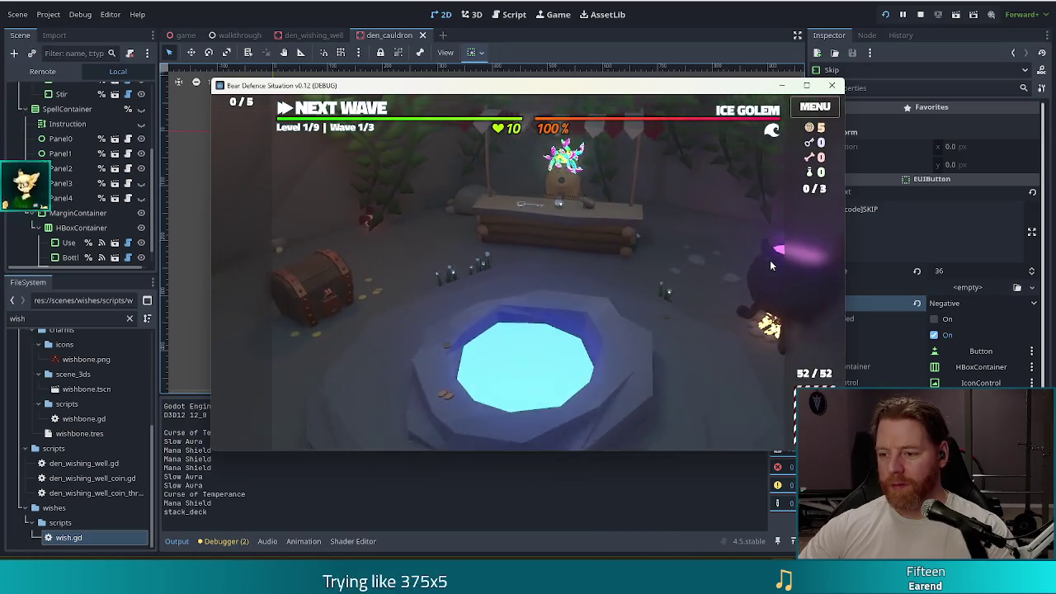
click(766, 262)
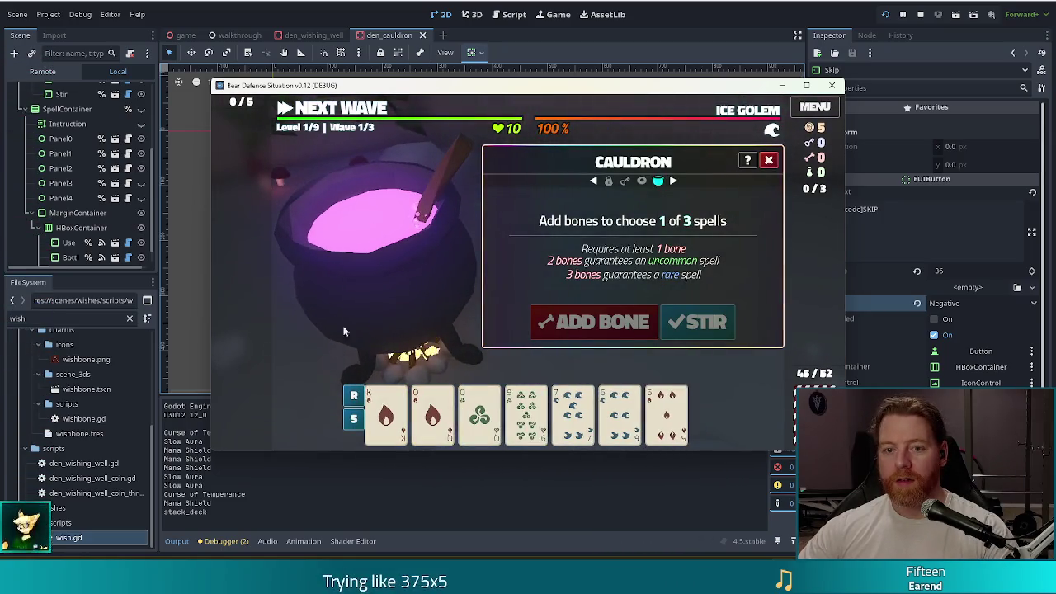
key(grave)
text(test)
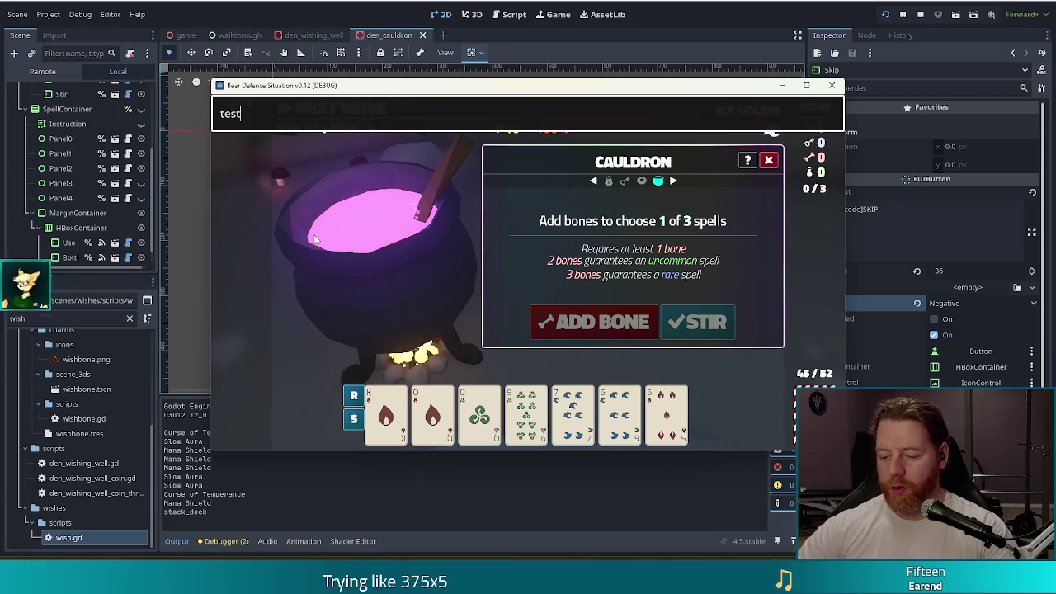
text(_kit)
key(Return)
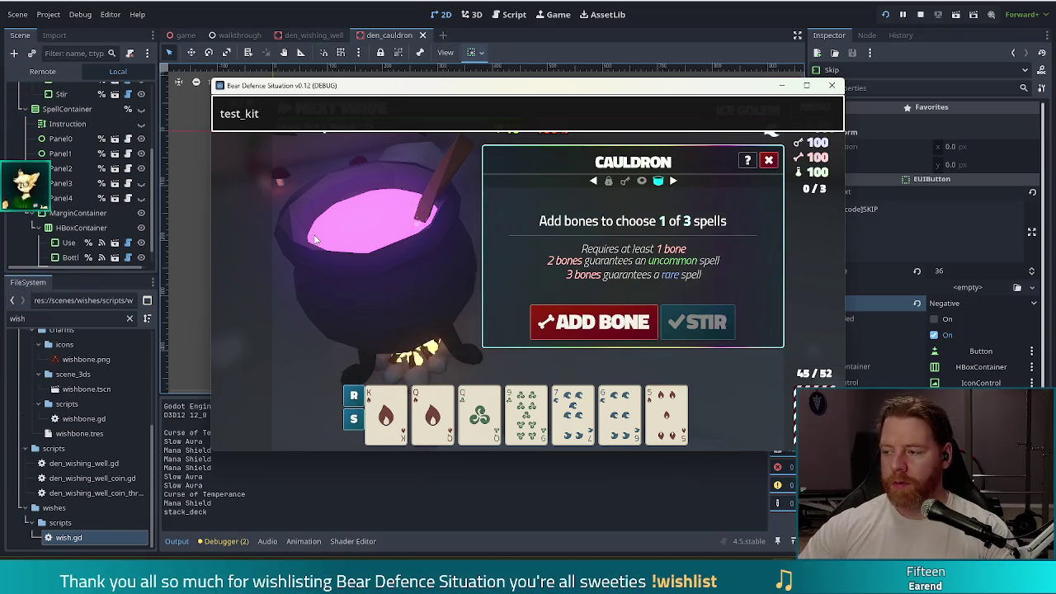
Step: Add a bone to reveal the spell choices with the red Skip button, then stop the game
click(600, 329)
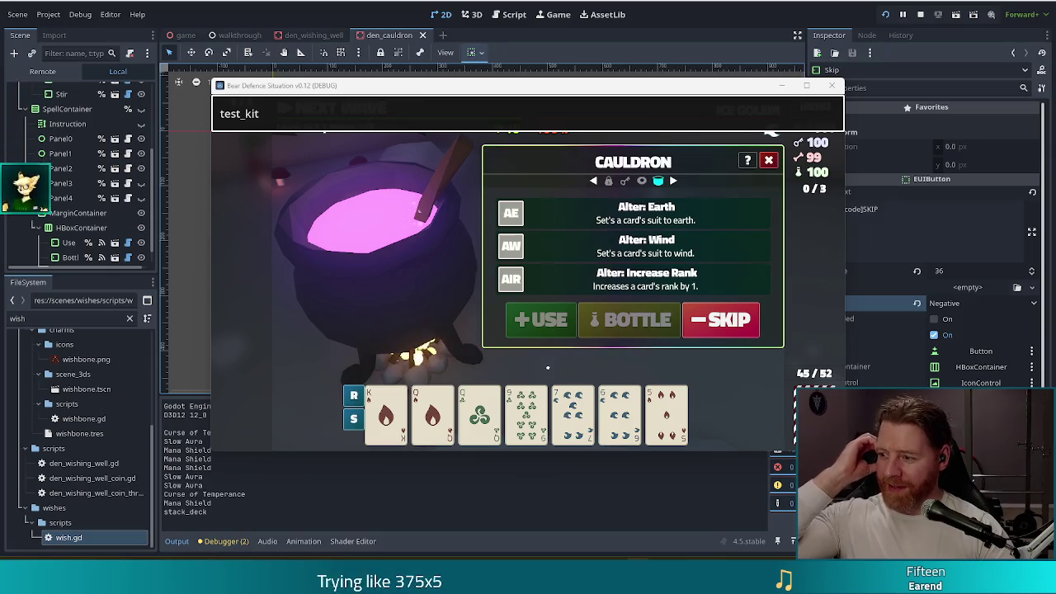
click(921, 14)
click(498, 20)
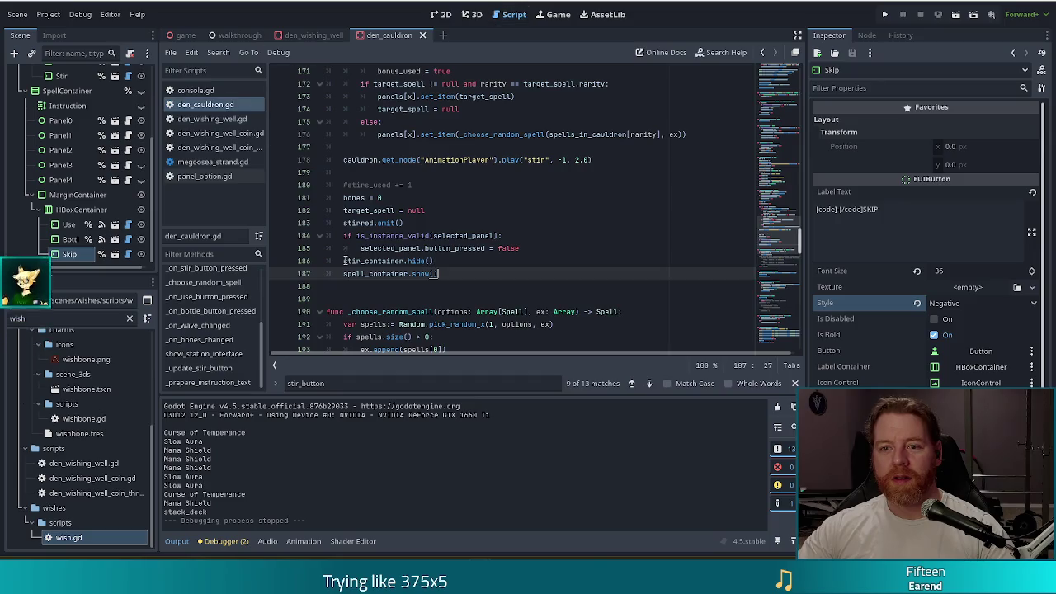
scroll(434, 114, up, 15)
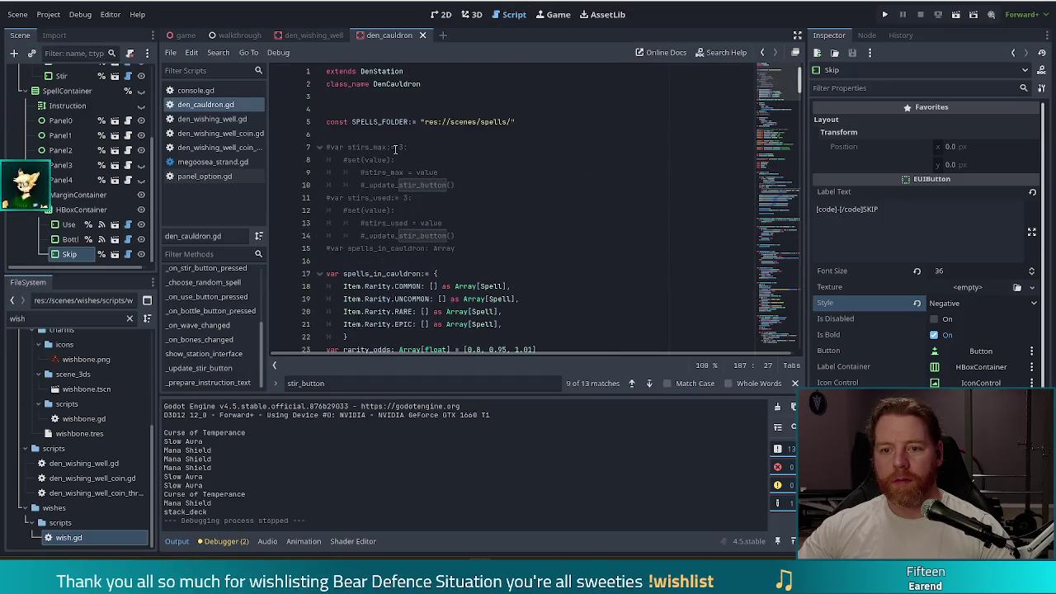
scroll(532, 276, down, 7)
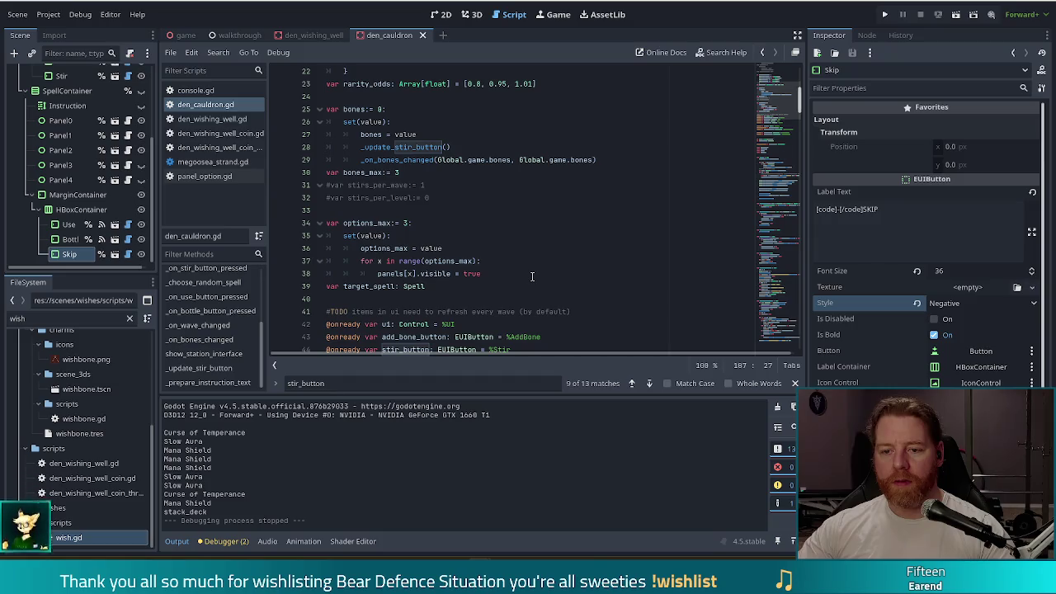
scroll(549, 264, down, 4)
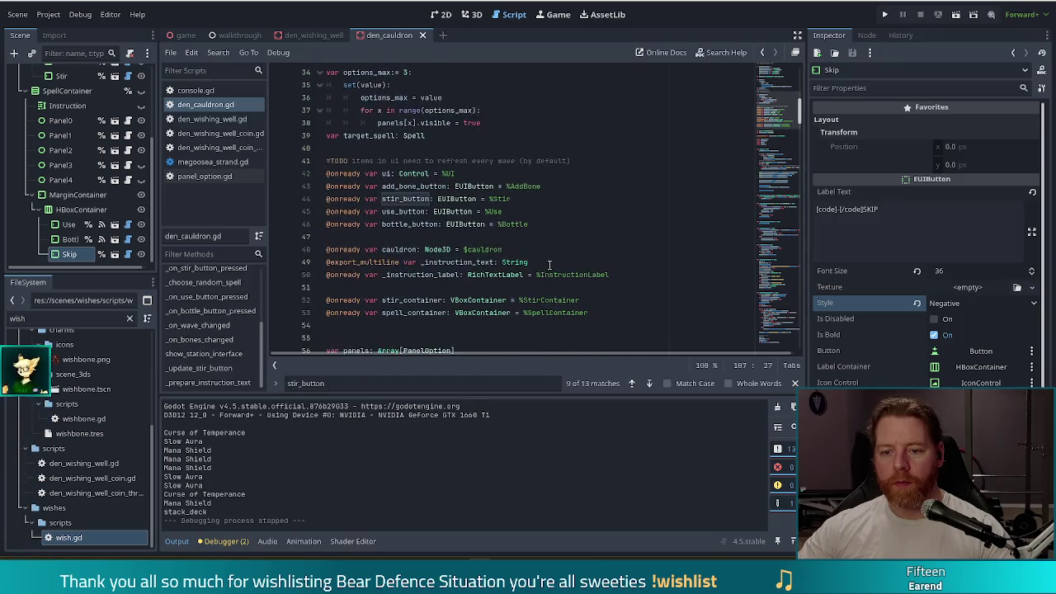
click(542, 222)
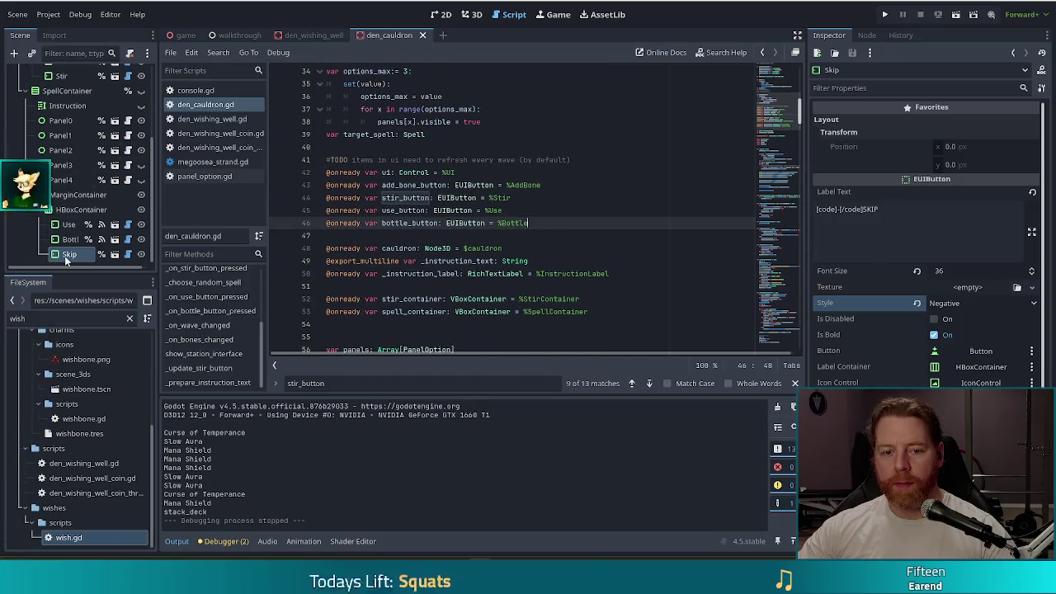
key(Return)
drag(69, 254, 429, 240)
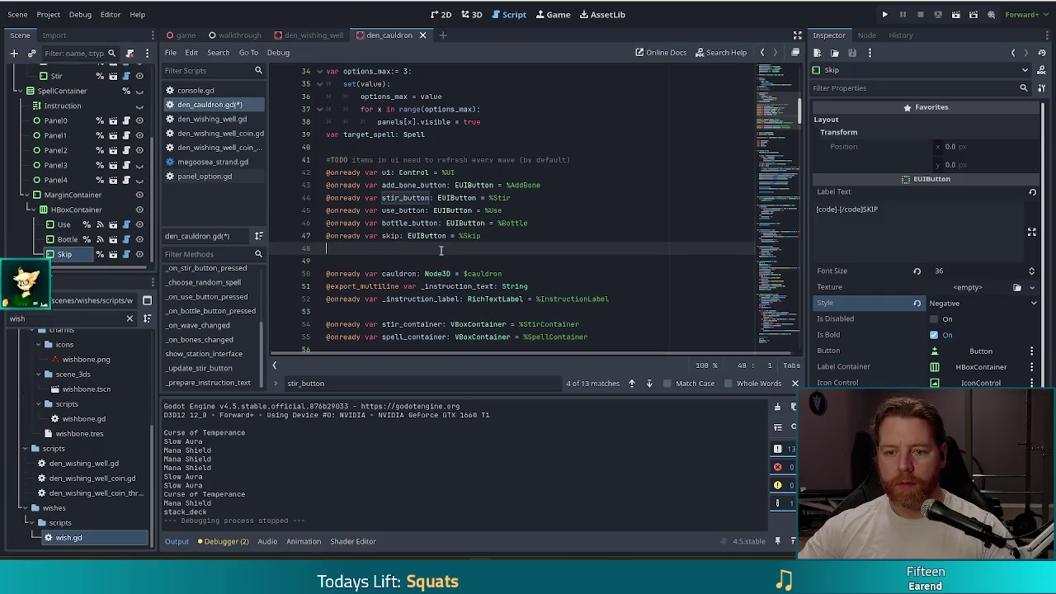
key(BackSpace)
click(517, 223)
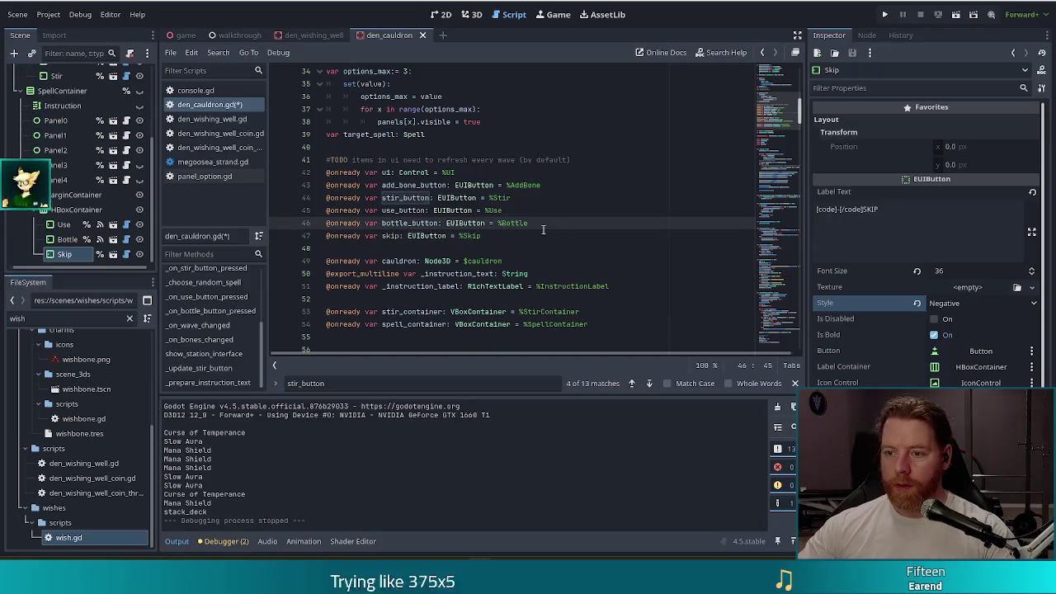
key(ctrl+s)
Step: Scroll down to the signal connections in the _ready function
drag(779, 112, 779, 143)
scroll(582, 249, down, 2)
click(571, 255)
Step: Add skip_button.pressed.connect(_on_skip_pressed) after the stir_button connection and save
click(574, 288)
key(Return)
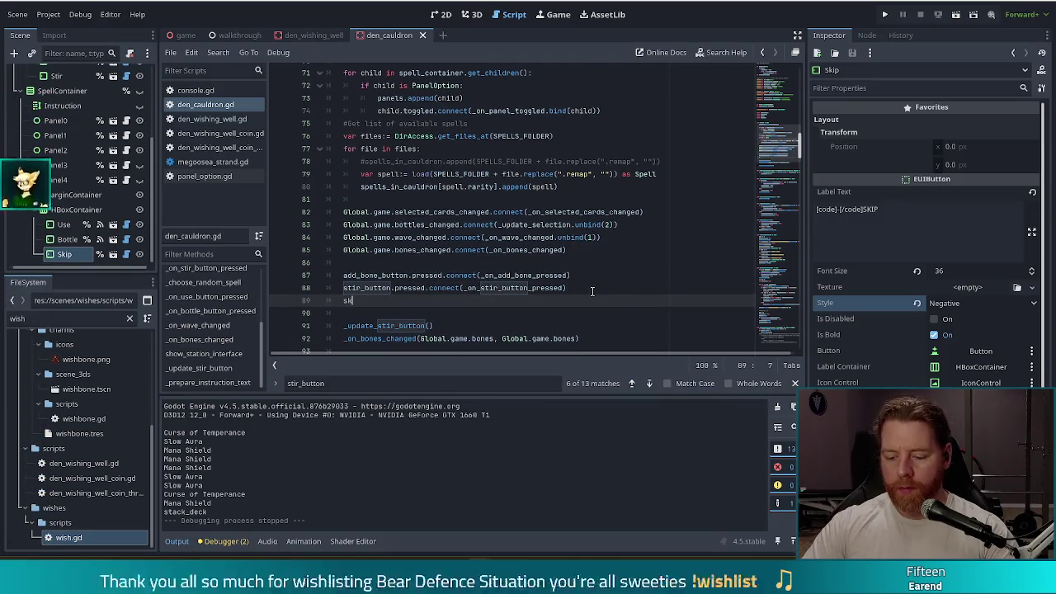
text(skip_b)
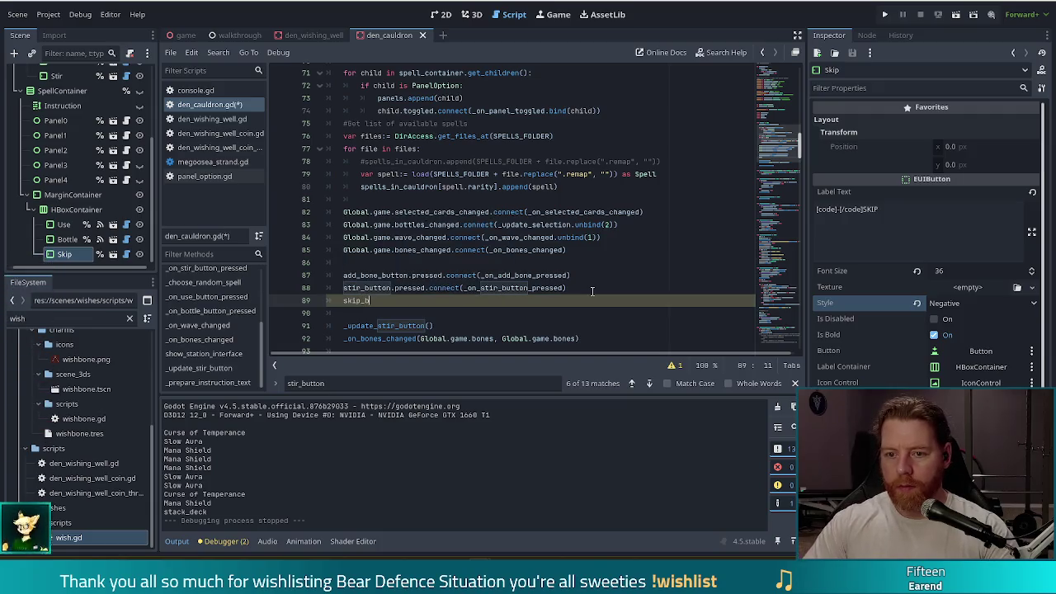
text(ut)
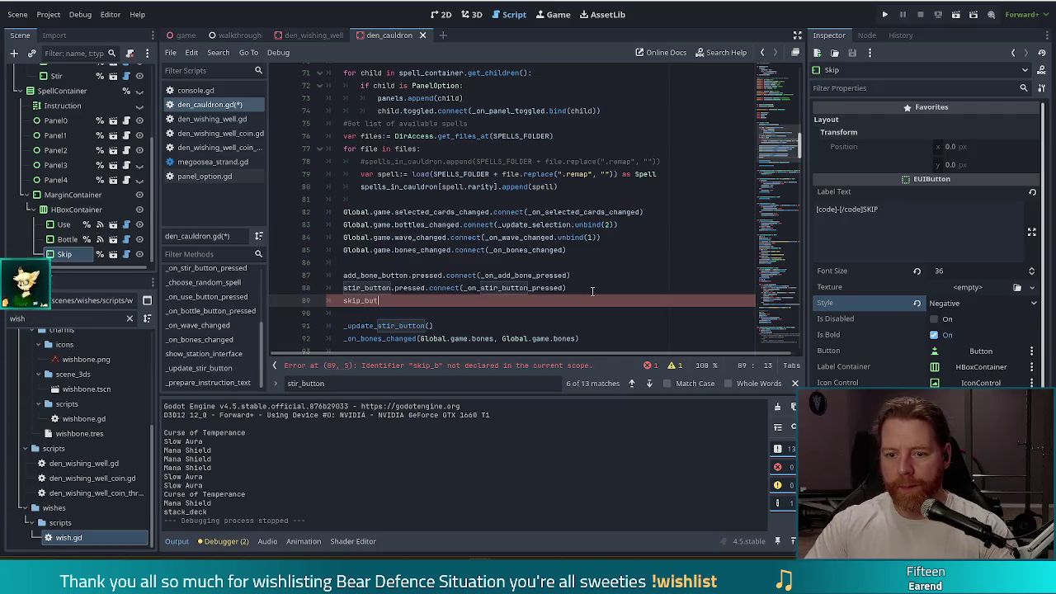
text(ton.pressed.)
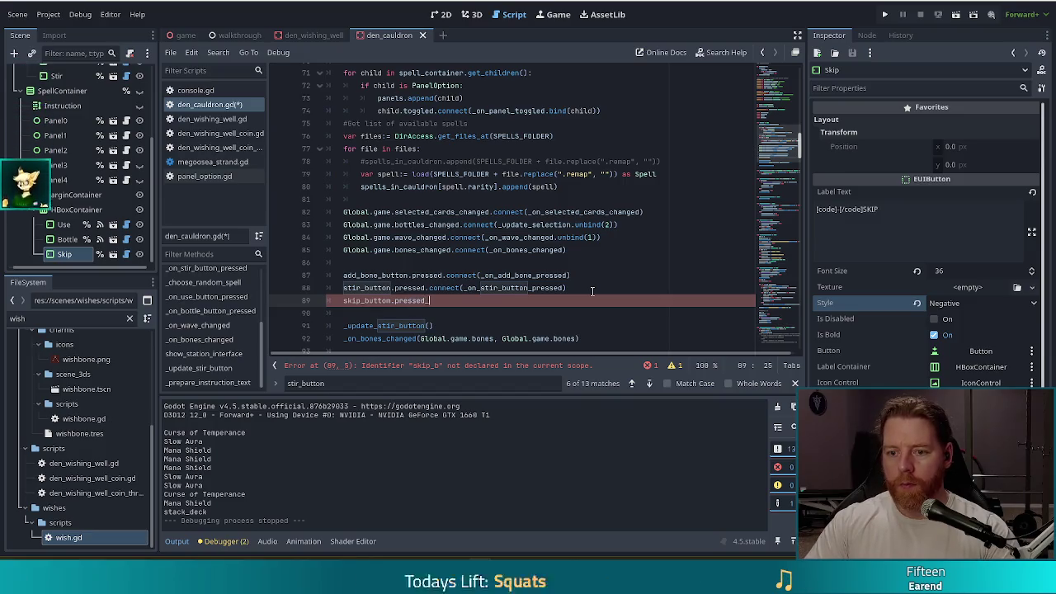
text(connect(_on_skip_press)
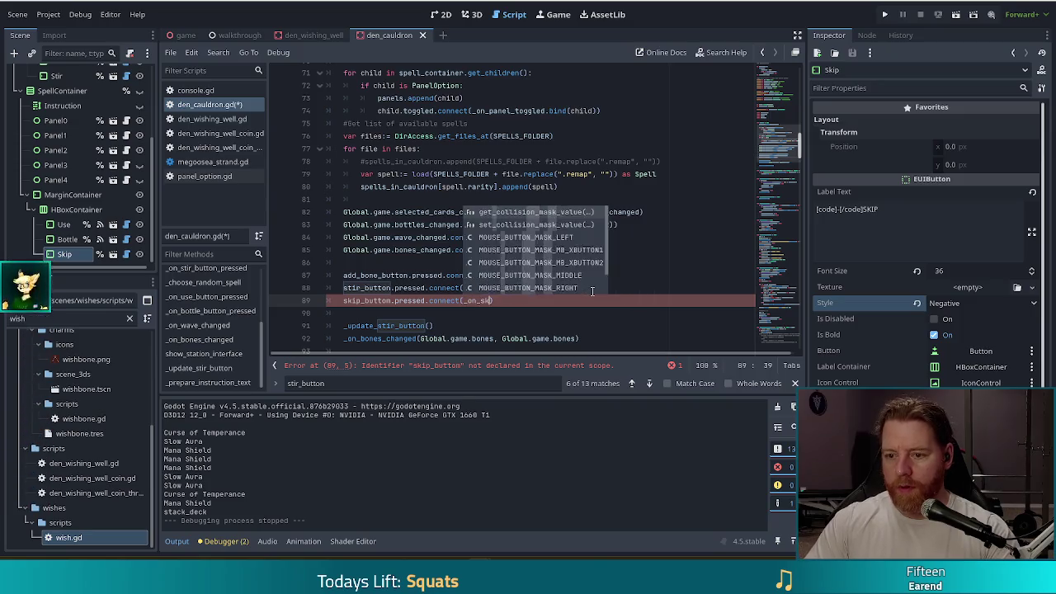
text(ed)
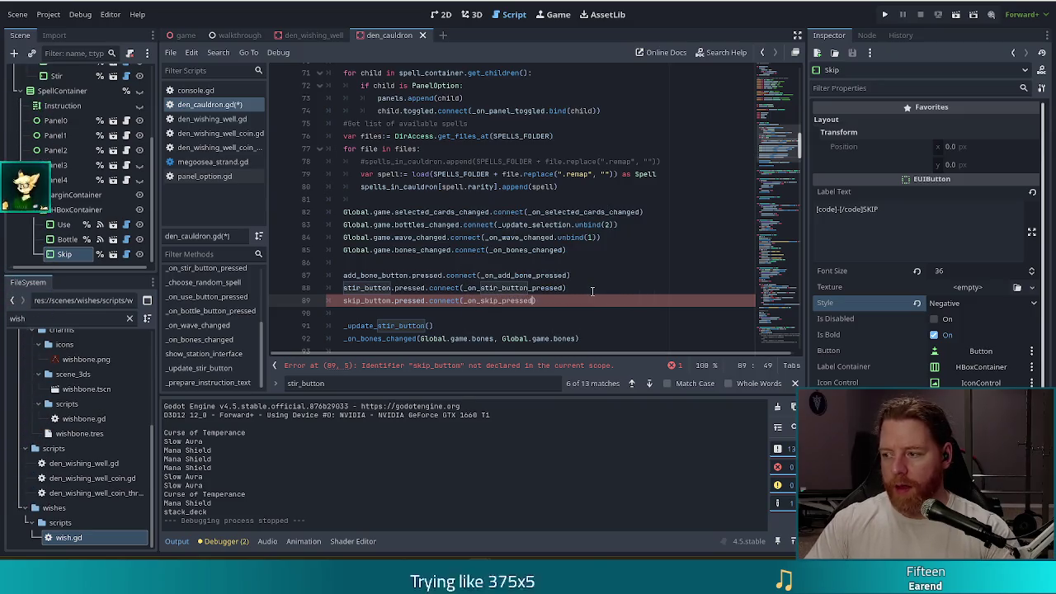
key(ctrl+s)
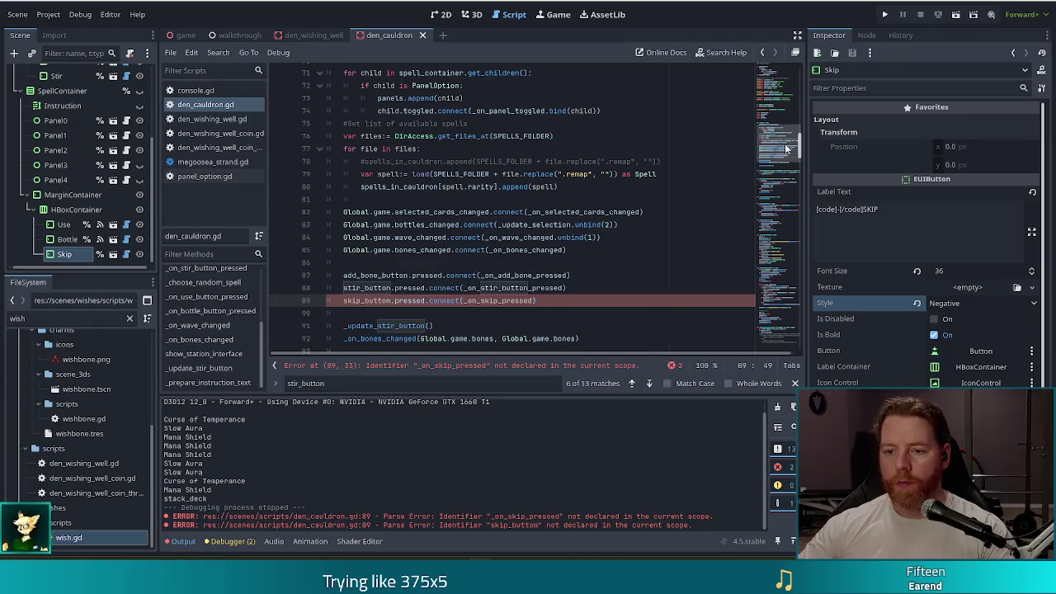
Step: Rename the skip variable on line 47 to skip_button and save
click(789, 110)
click(404, 170)
click(401, 208)
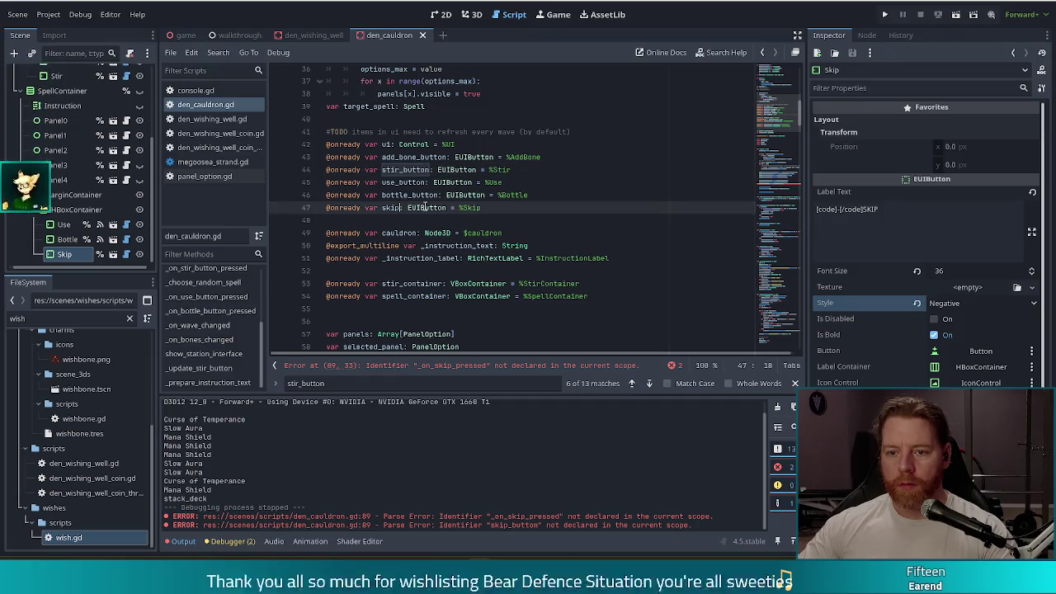
text(_button)
key(ctrl+s)
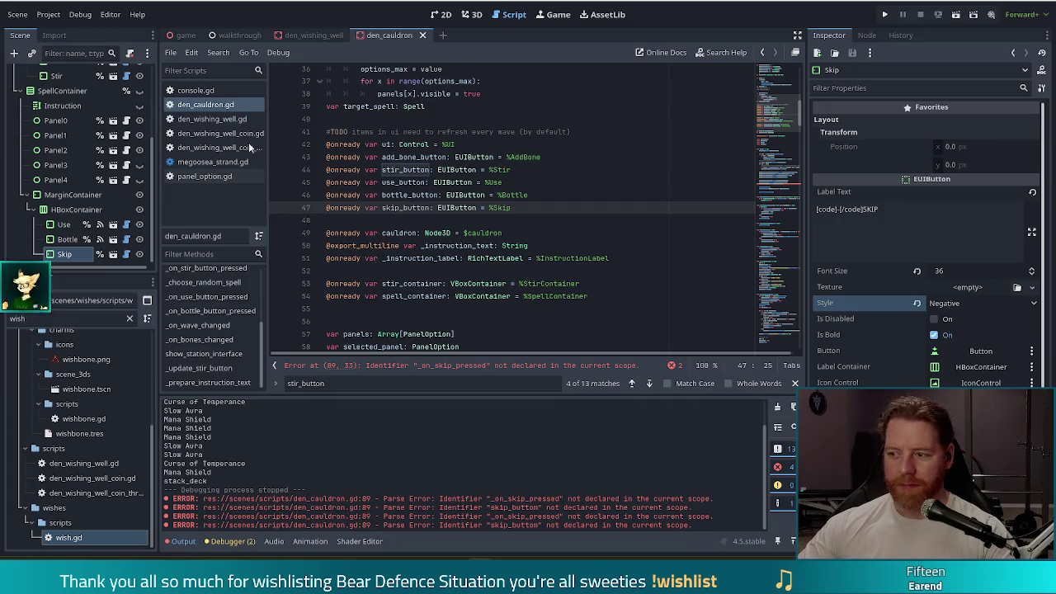
Step: Return to the skip_button connection line, then jump to _on_stir_button_pressed
click(777, 159)
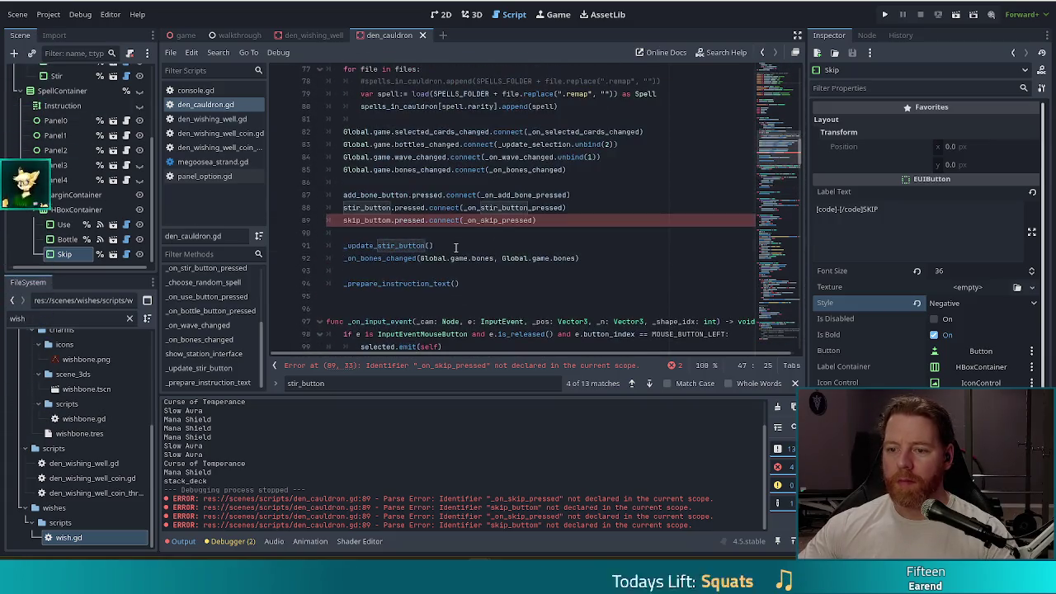
click(528, 220)
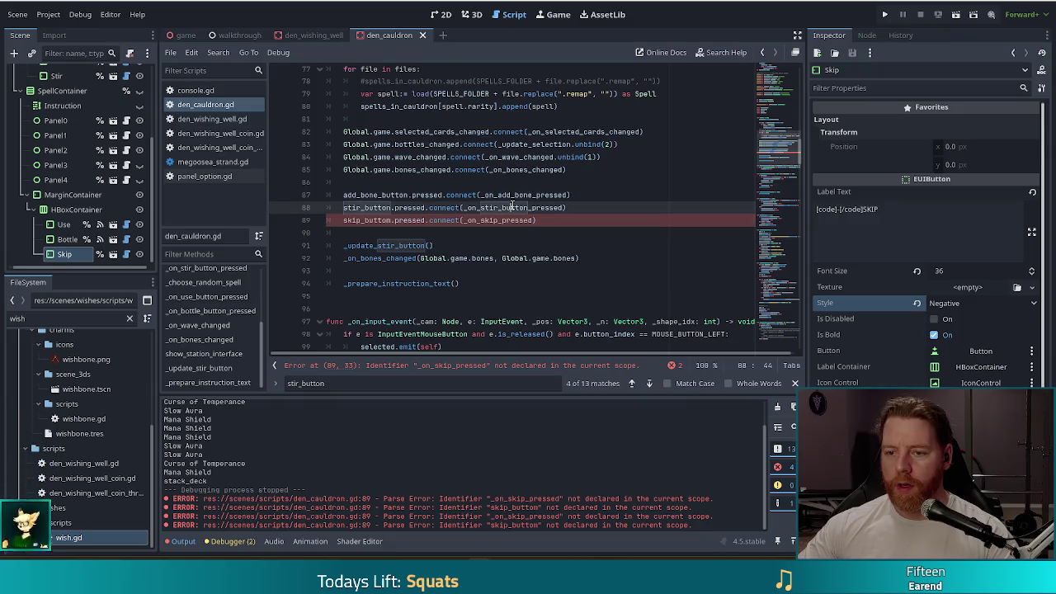
ctrl+click(505, 208)
Step: Declare func _on_skip_button_pressed() -> void: below the stir handler
scroll(472, 237, down, 10)
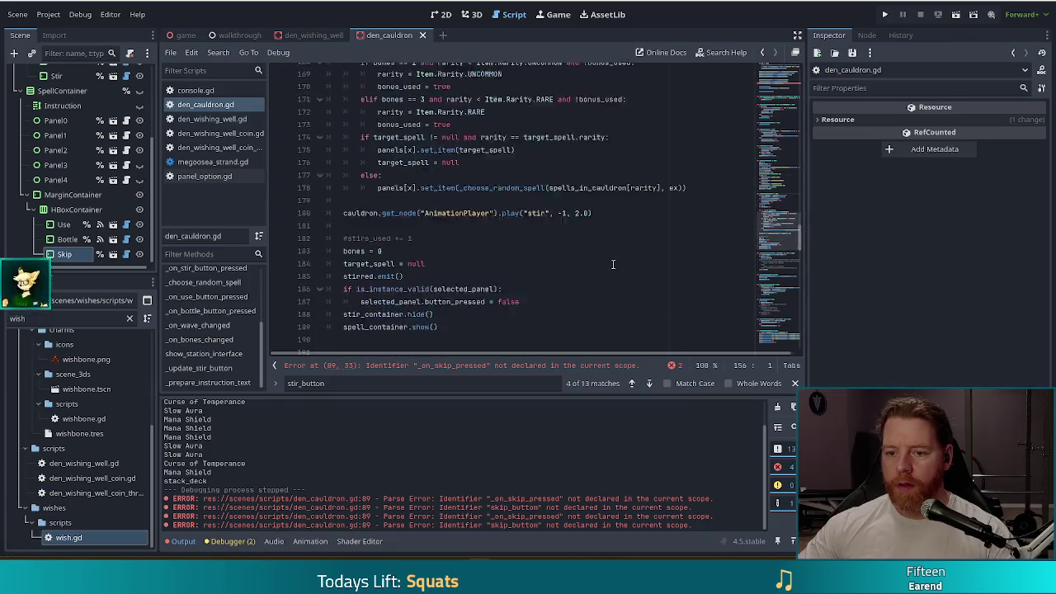
click(472, 196)
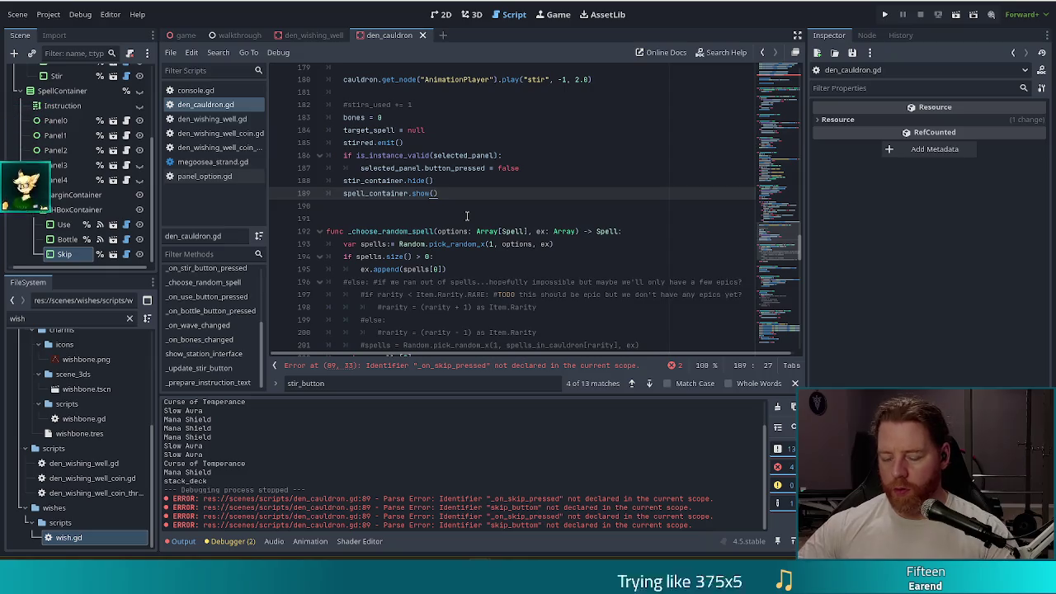
key(Return)
key(Return)
key(Return)
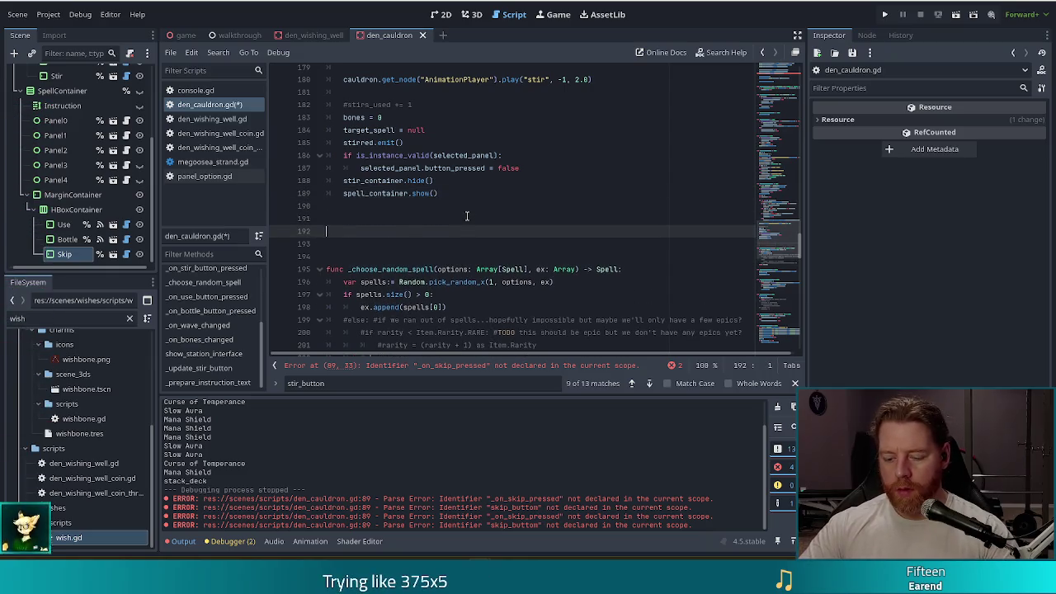
text(fun)
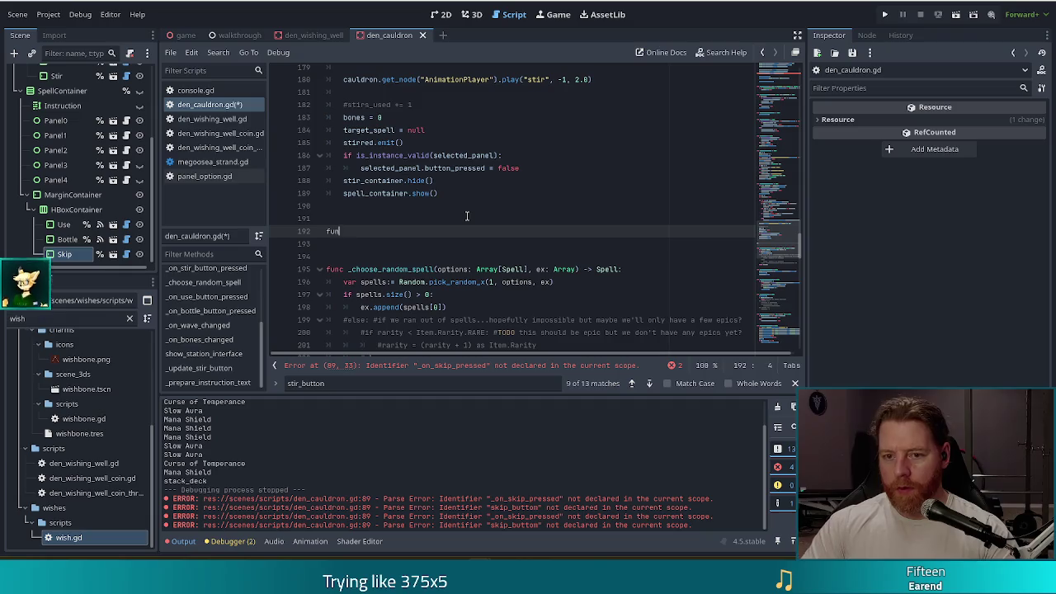
text(c _on_skip_button_)
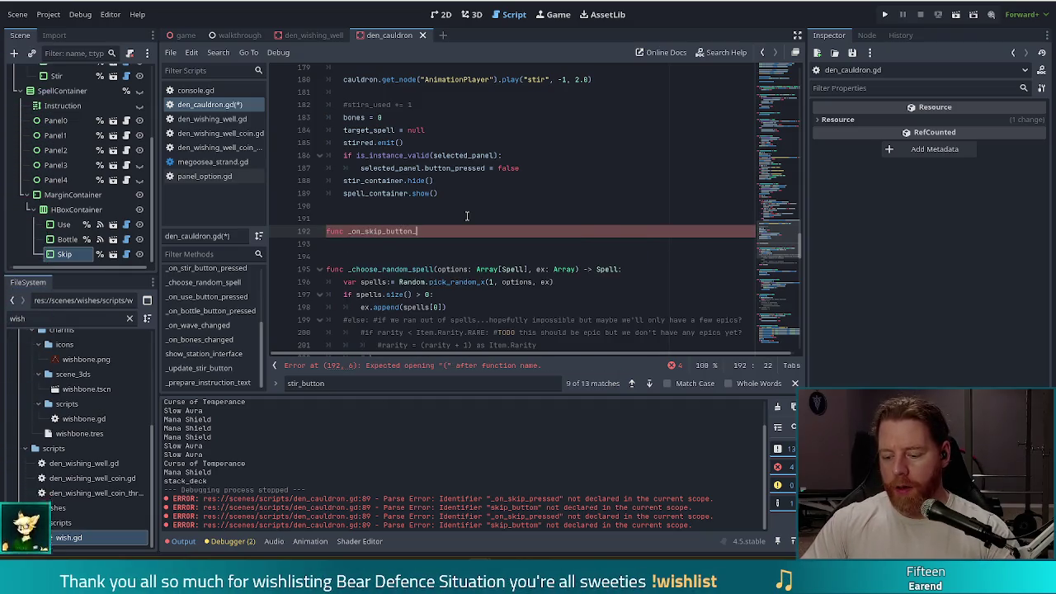
key(BackSpace)
key(BackSpace)
key(BackSpace)
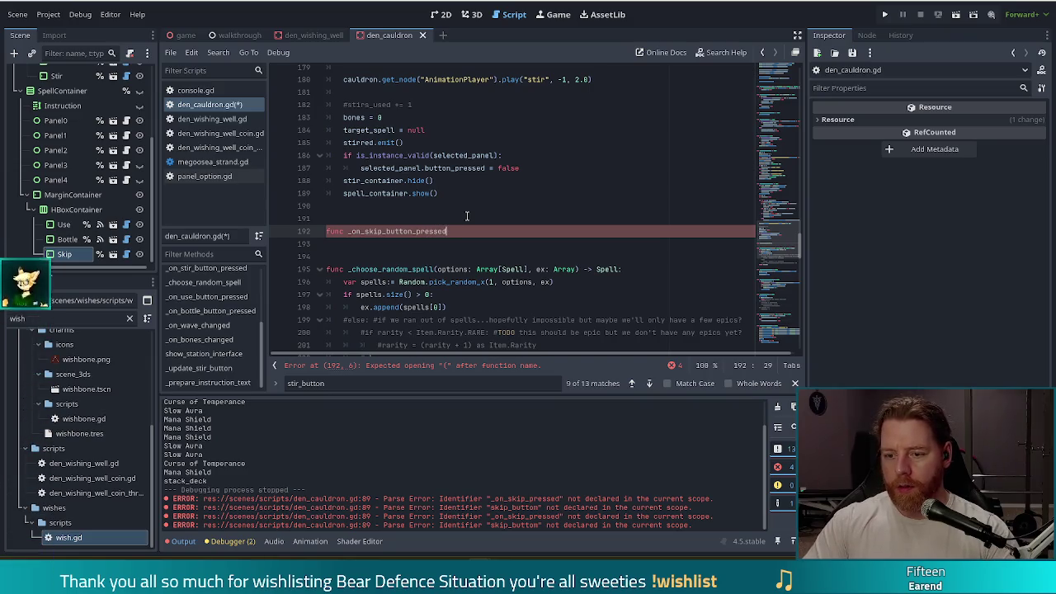
scroll(467, 216, up, 10)
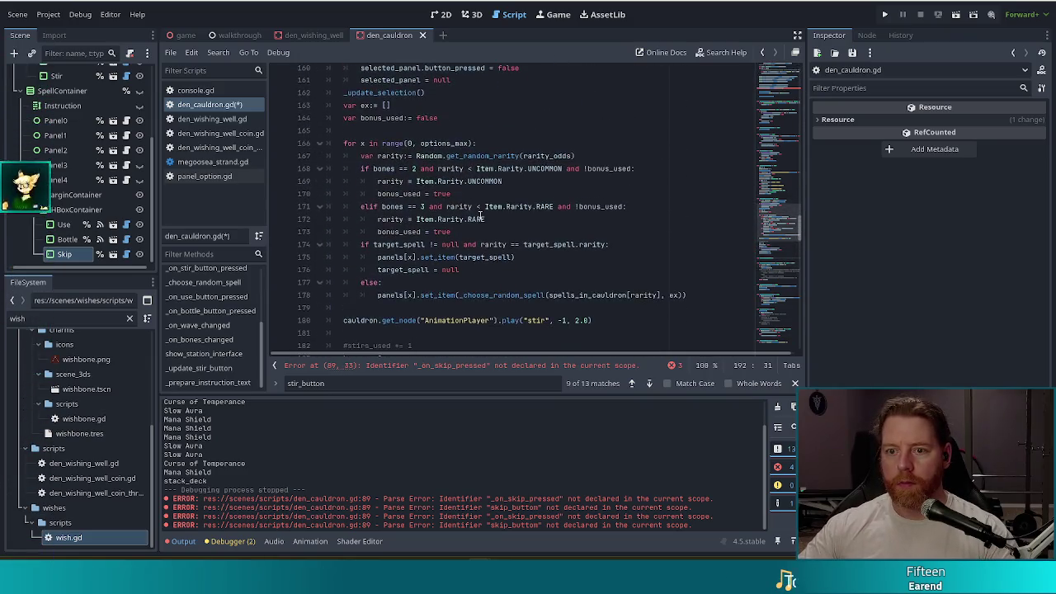
scroll(481, 217, down, 8)
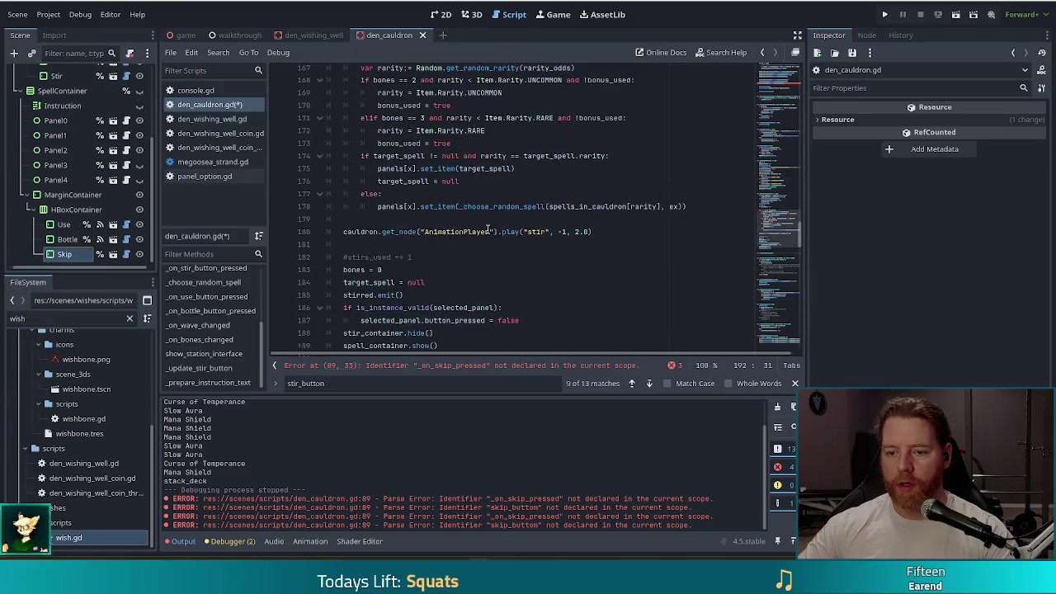
scroll(489, 236, down, 2)
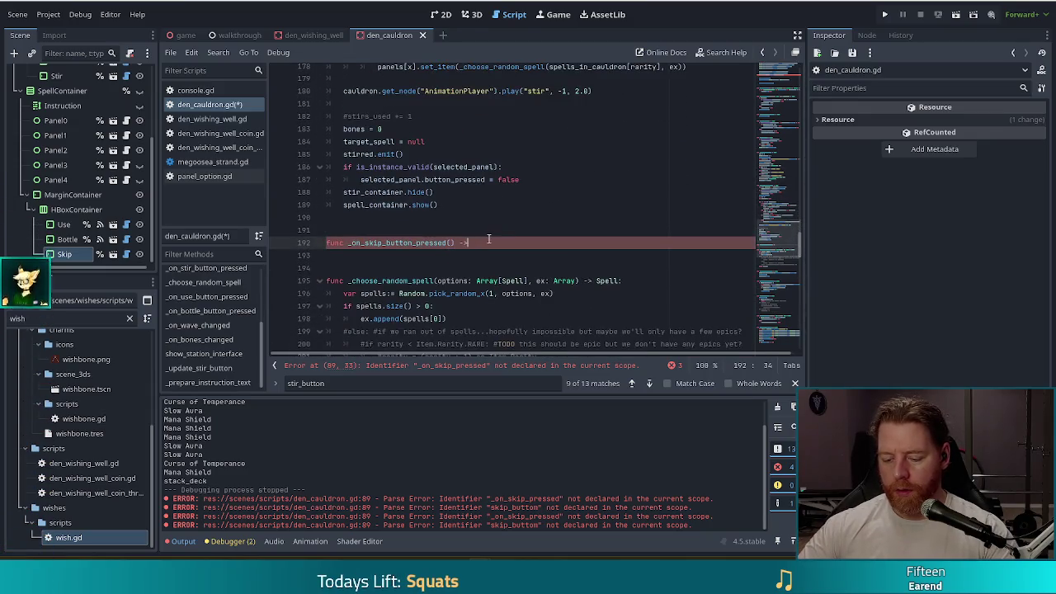
text( void:)
key(Return)
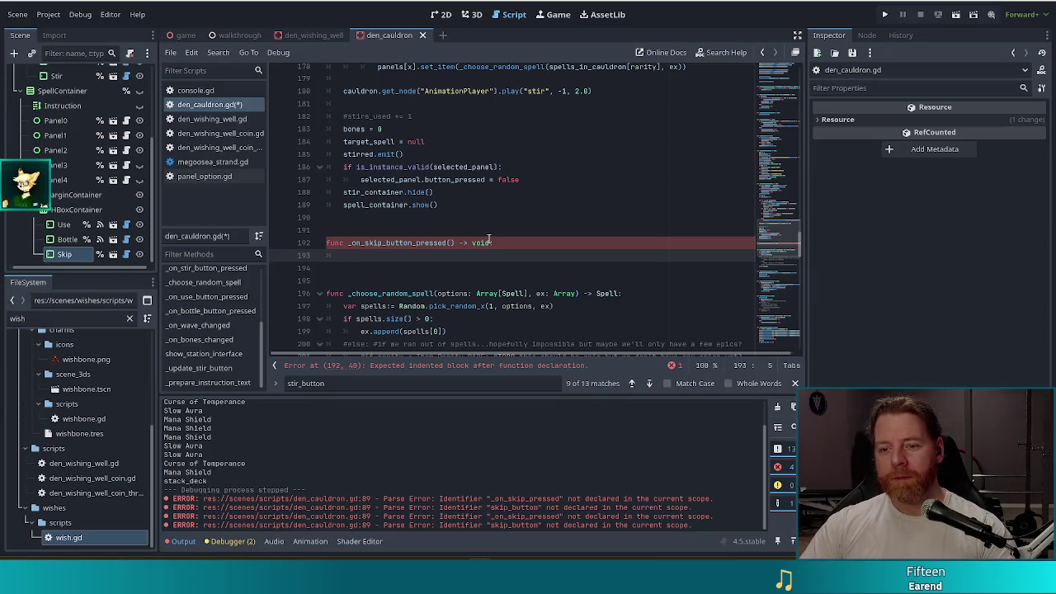
Step: Fill the new skip handler's body with pass
click(434, 181)
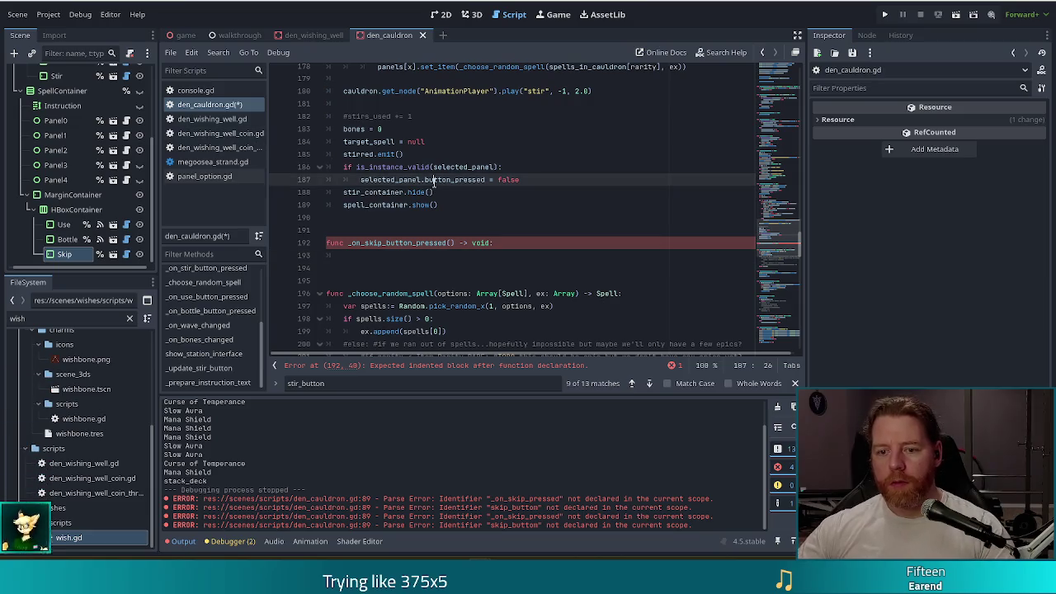
click(373, 255)
text(ass)
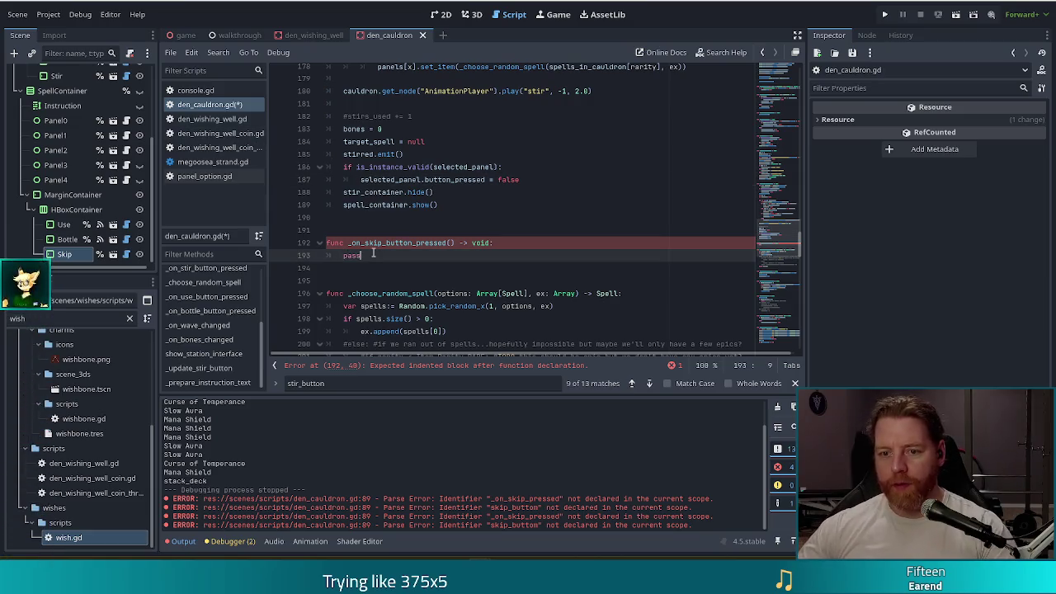
click(409, 155)
Step: Scroll through den_cauldron.gd to review the code around the _choose_random_spell function
scroll(452, 188, up, 4)
scroll(452, 188, up, 8)
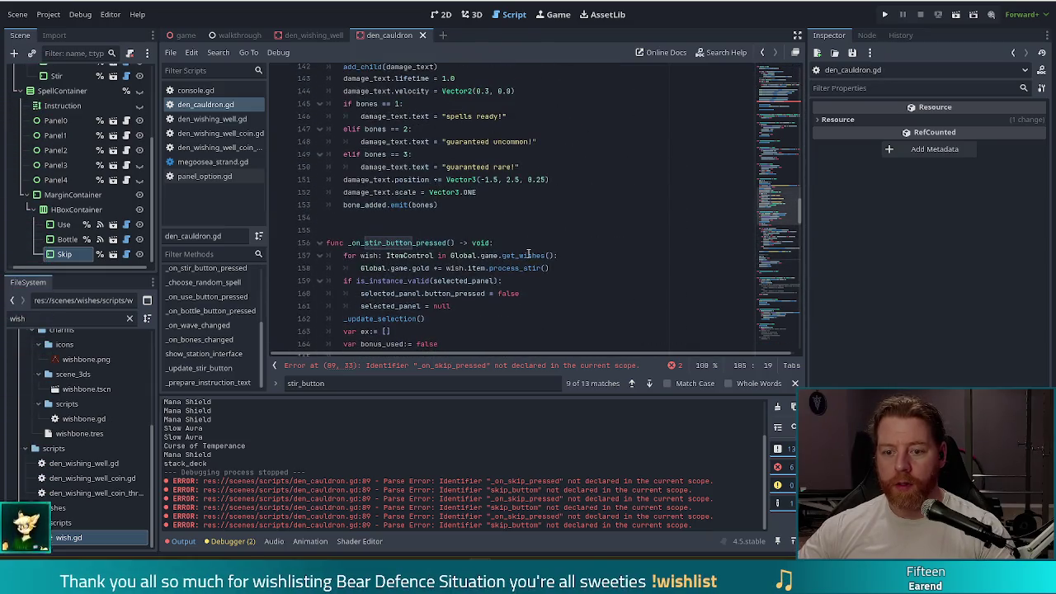
scroll(528, 254, down, 9)
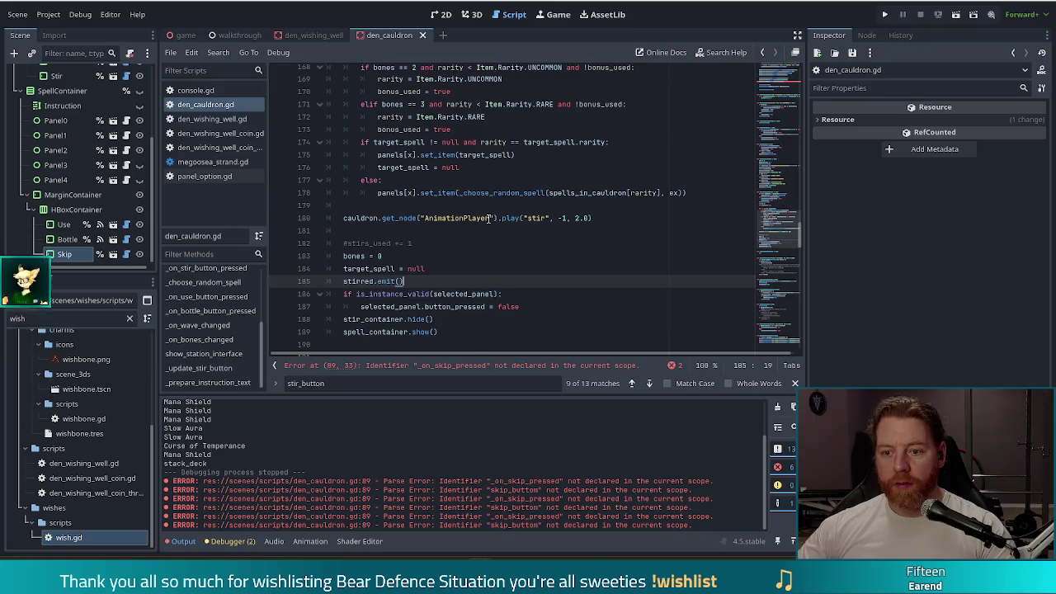
click(492, 218)
scroll(531, 206, up, 3)
scroll(530, 206, up, 5)
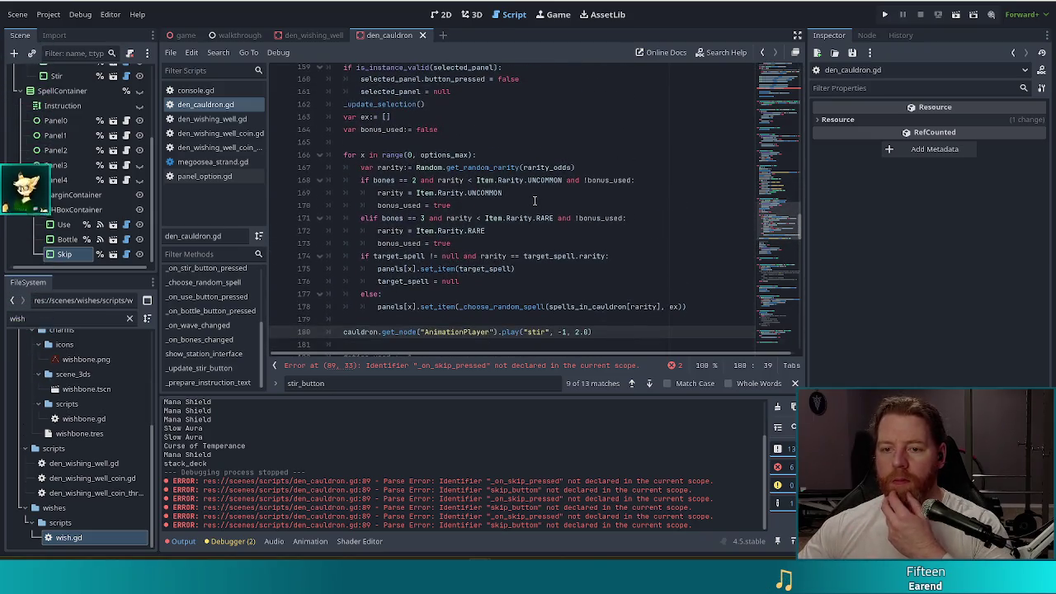
scroll(446, 216, up, 3)
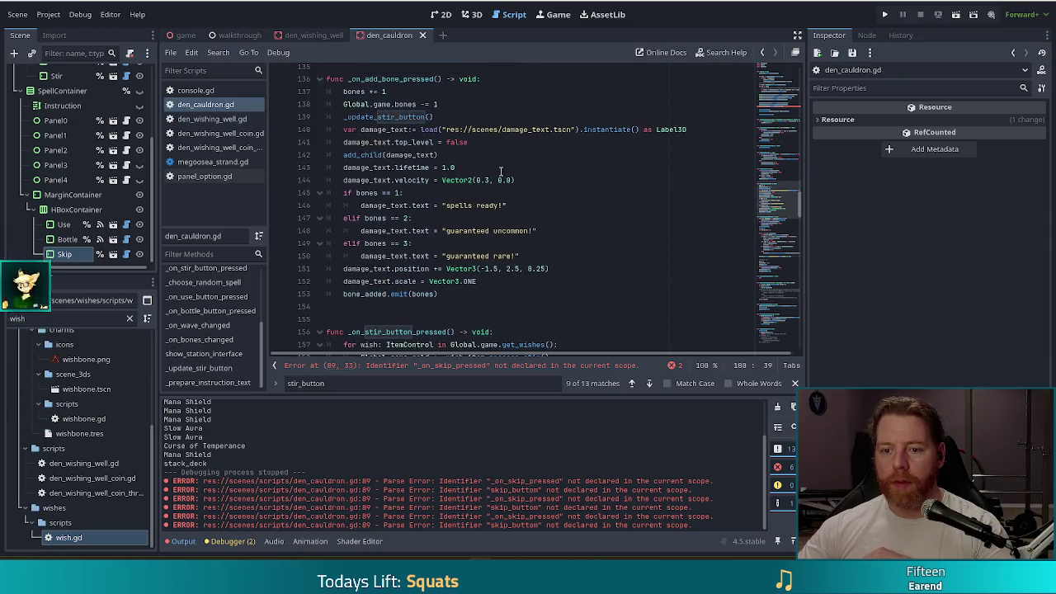
drag(787, 190, 782, 243)
Step: Jump to _on_use_button_pressed from Filter Methods and place the caret after return spells[0]
click(707, 253)
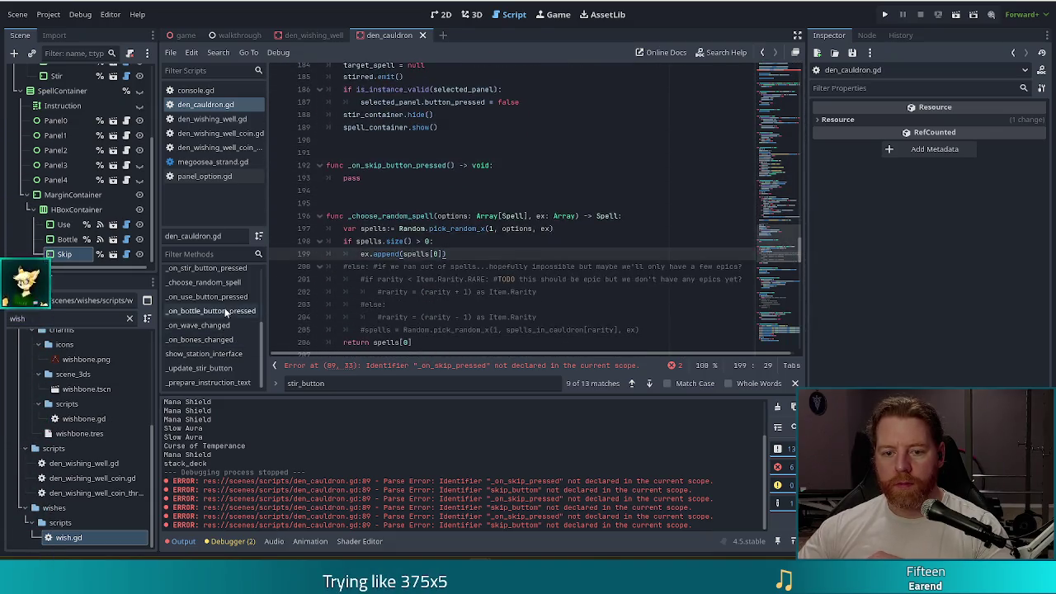
scroll(229, 353, up, 2)
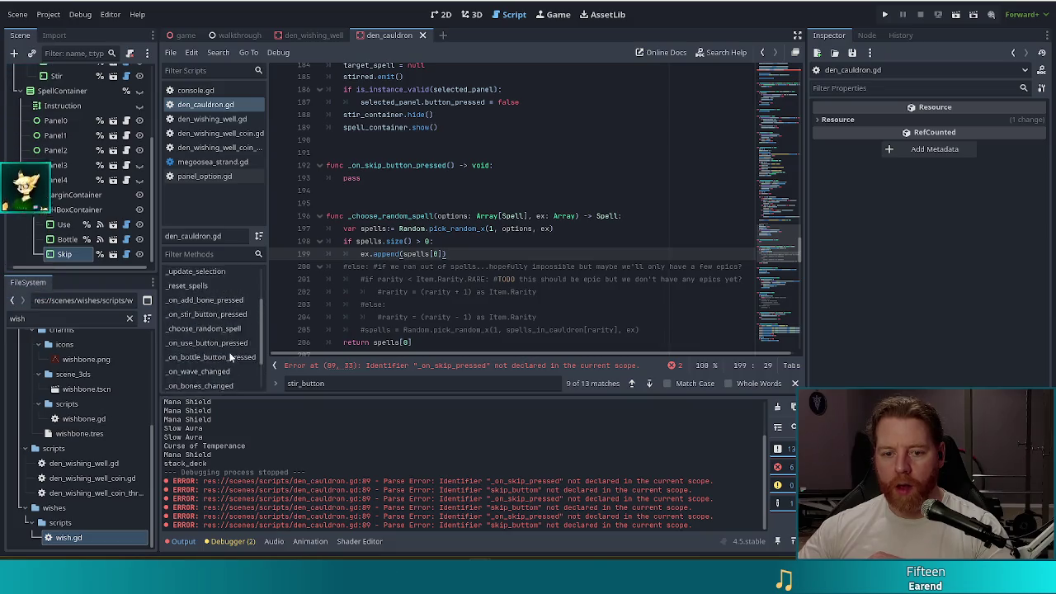
click(217, 342)
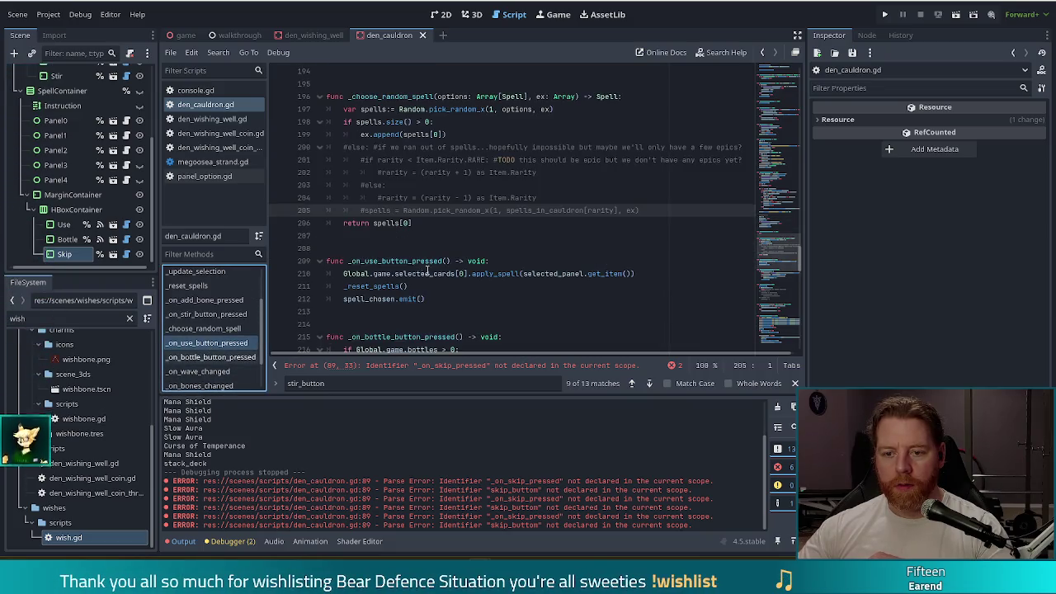
click(400, 223)
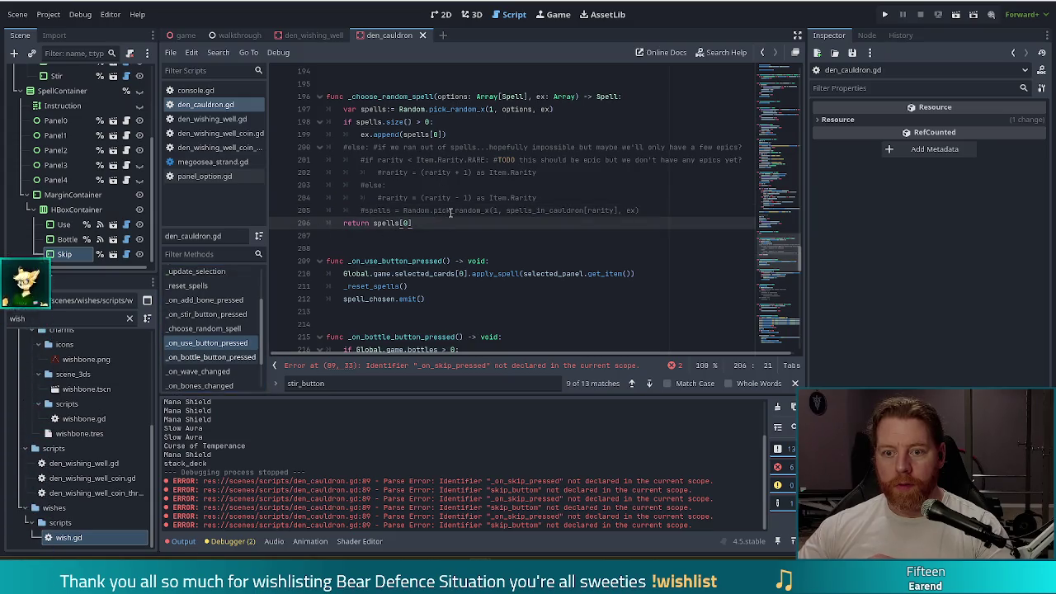